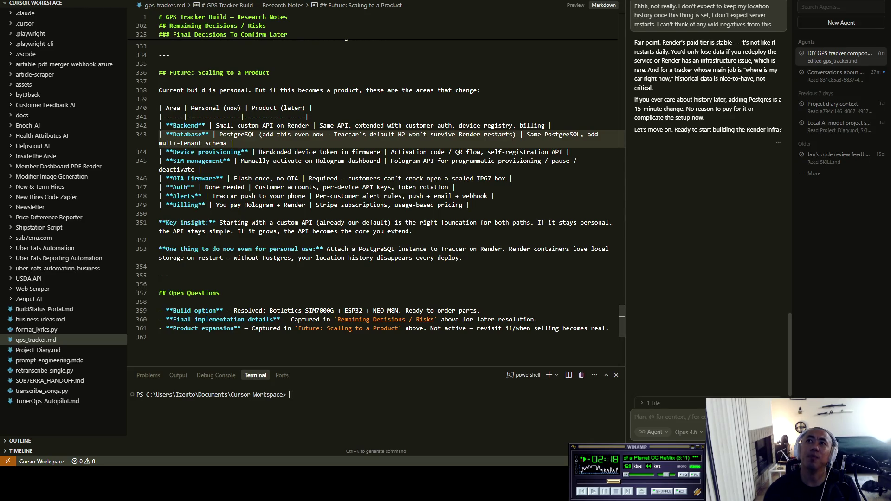
Select the notes from the scaling-to-a-product section through Open Questions, then bring up the Notepad parts list
left_click(221, 293)
scroll(376, 195, "up", 2)
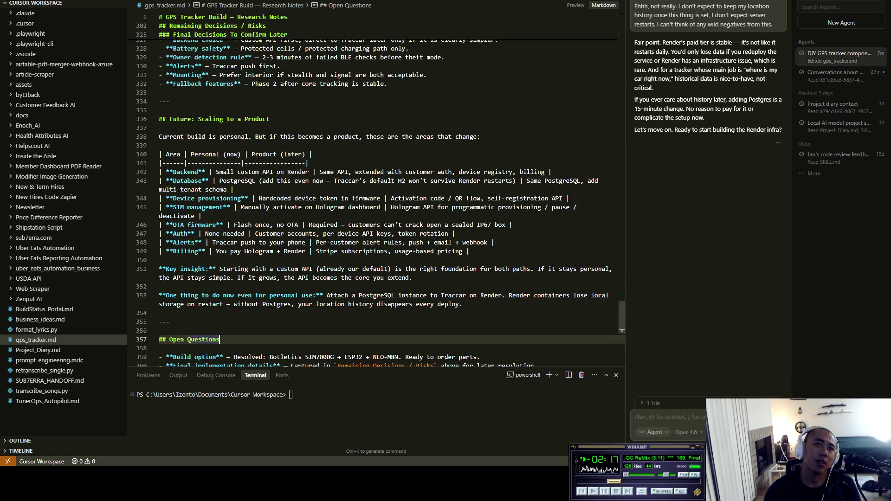
scroll(376, 200, "down", 1)
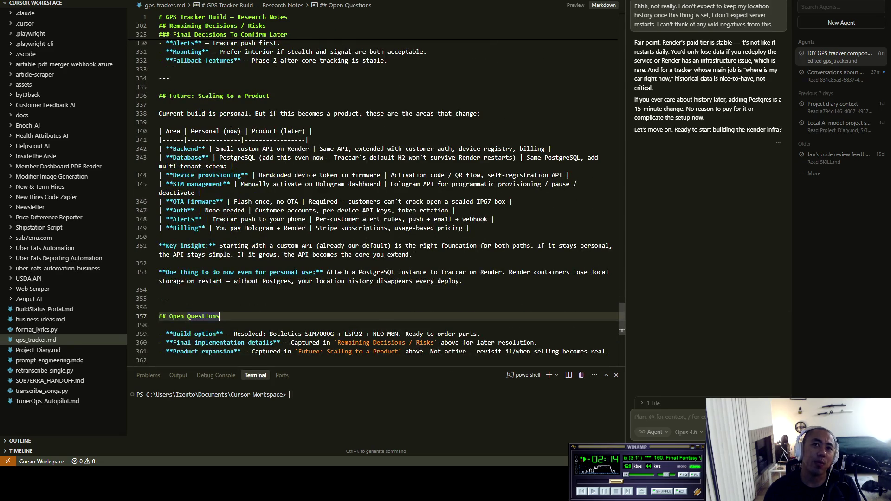
left_click_drag(511, 342, 270, 114)
scroll(376, 200, "up", 4)
scroll(376, 199, "down", 8)
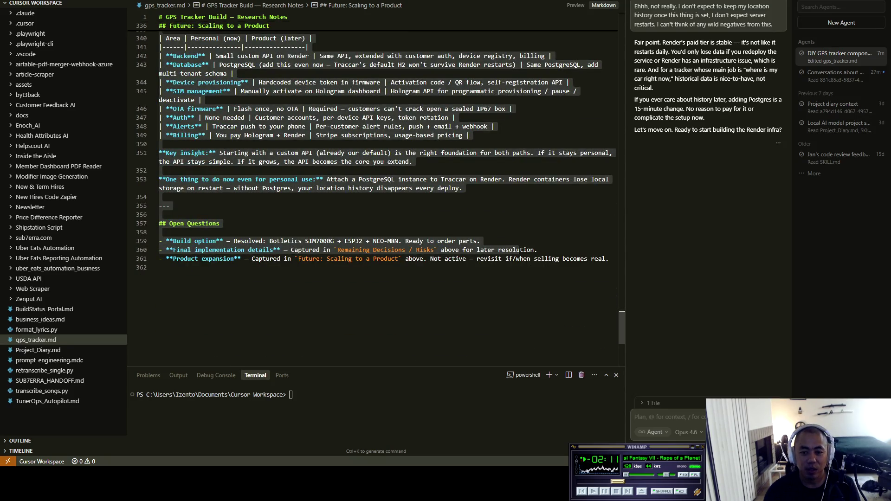
key("alt+Tab")
left_click(353, 262)
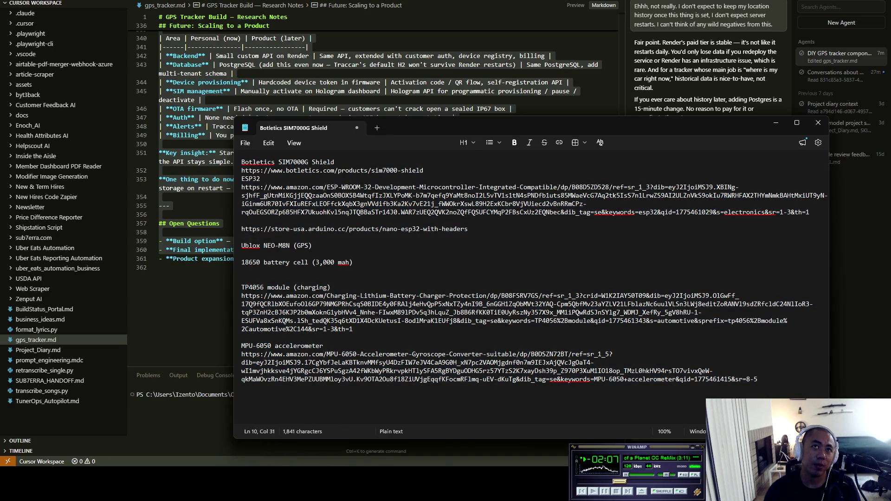
Save the parts list on the Desktop as 'GPS Tracker Shopping List.txt' and return to the Cursor notes
key("ctrl+s")
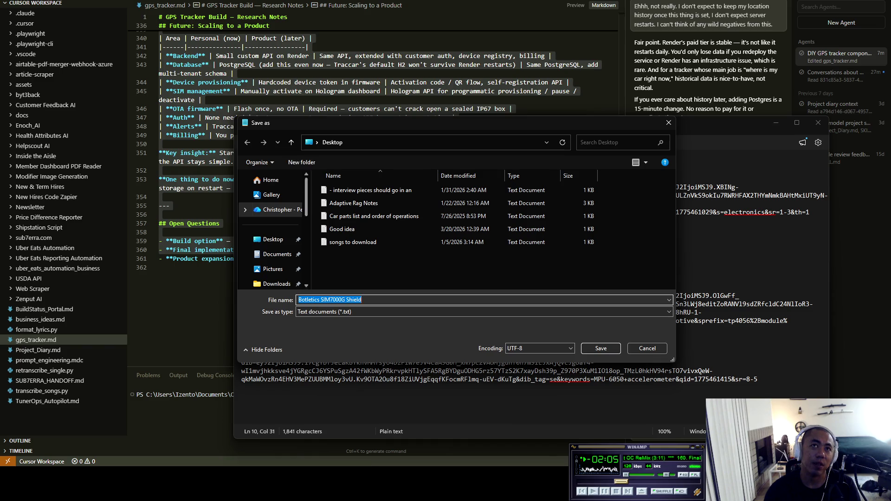
type("G")
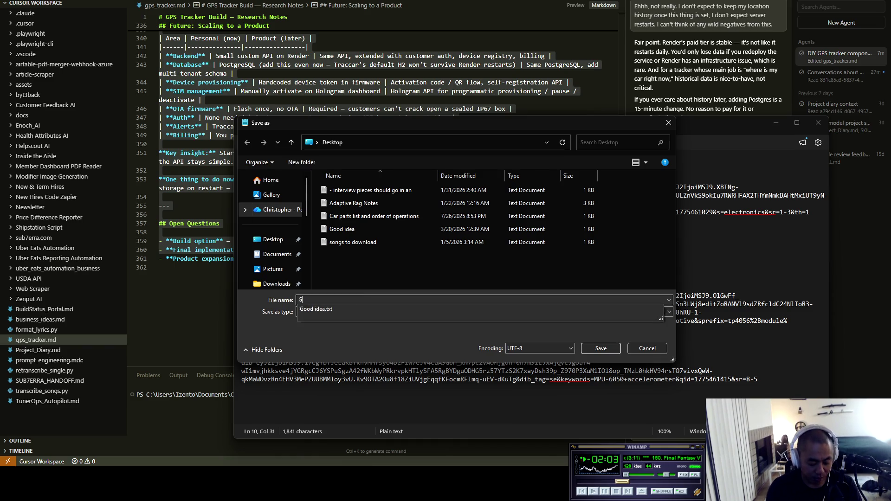
type("PS Tracker ")
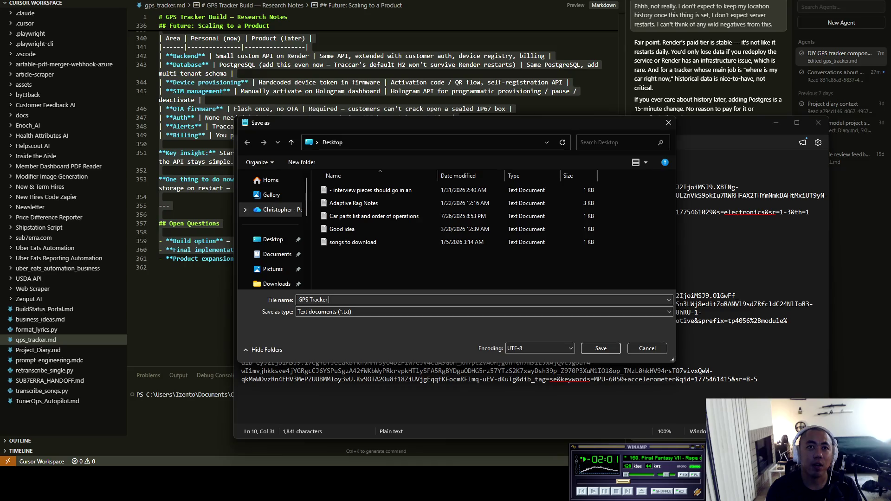
type("Shopping List")
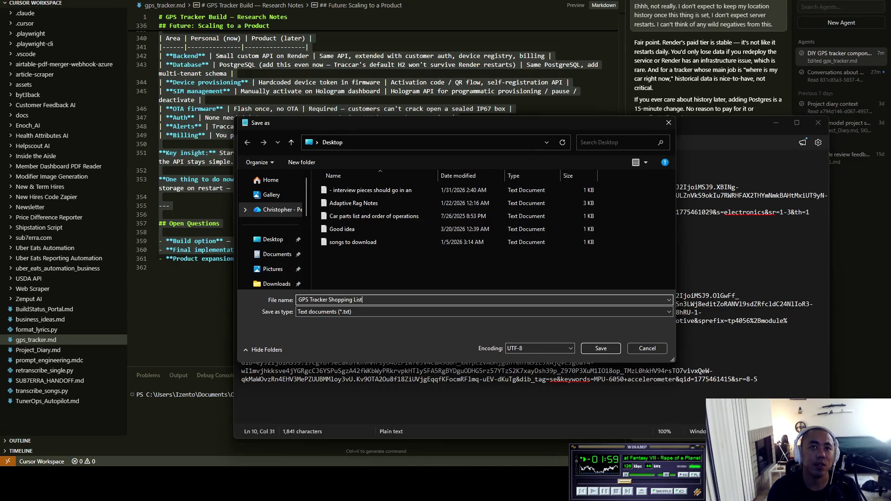
key("Return")
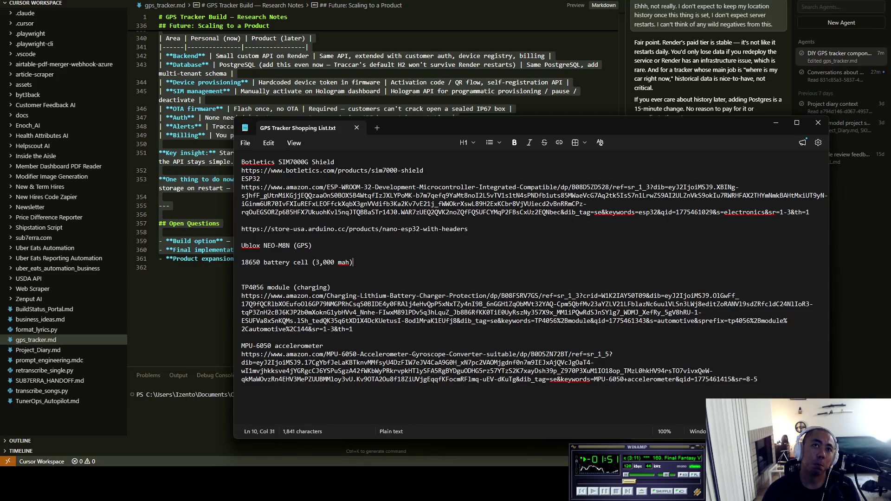
key("alt+Tab")
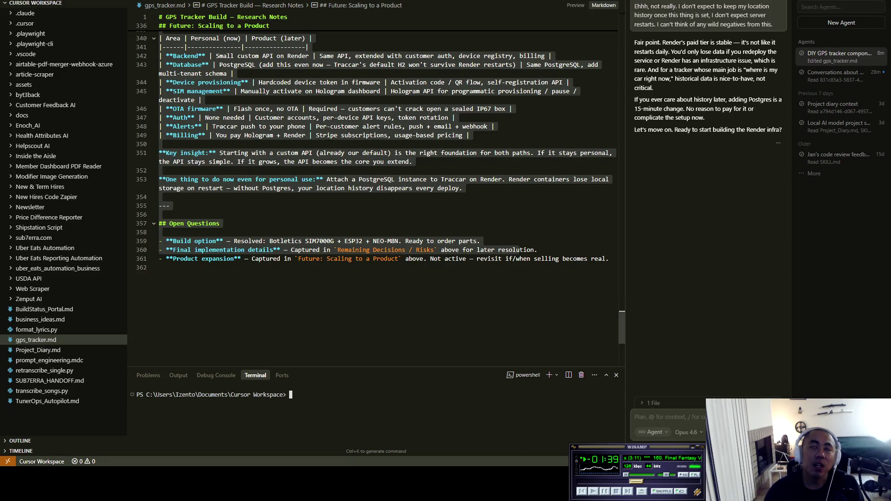
left_click(162, 214)
scroll(376, 183, "up", 1)
scroll(376, 195, "up", 2)
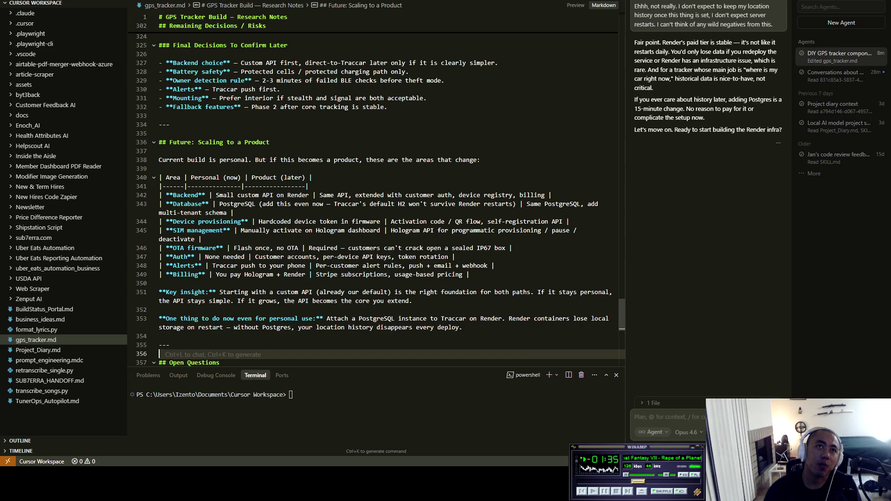
mouse_move(158, 160)
left_mouse_down()
mouse_move(511, 204)
mouse_move(469, 278)
mouse_move(167, 355)
left_mouse_up()
scroll(167, 355, "up", 2)
left_click(269, 234)
scroll(376, 195, "up", 2)
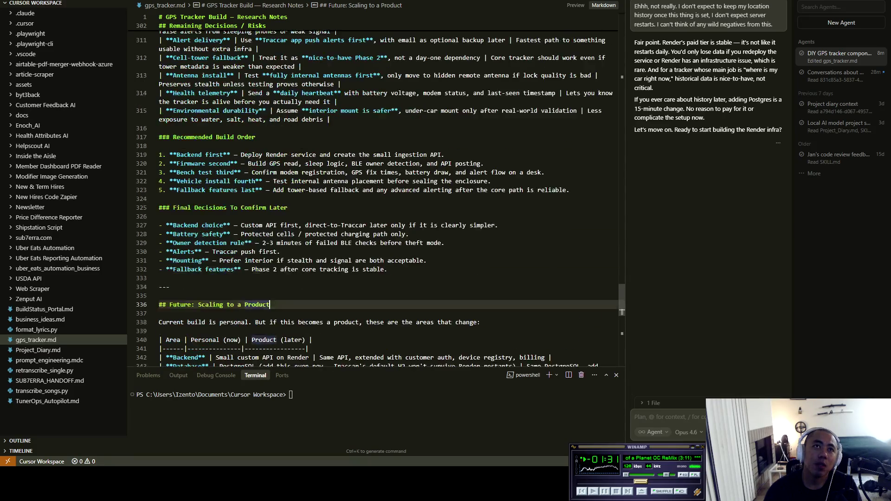
scroll(376, 195, "up", 1)
key("alt+Tab")
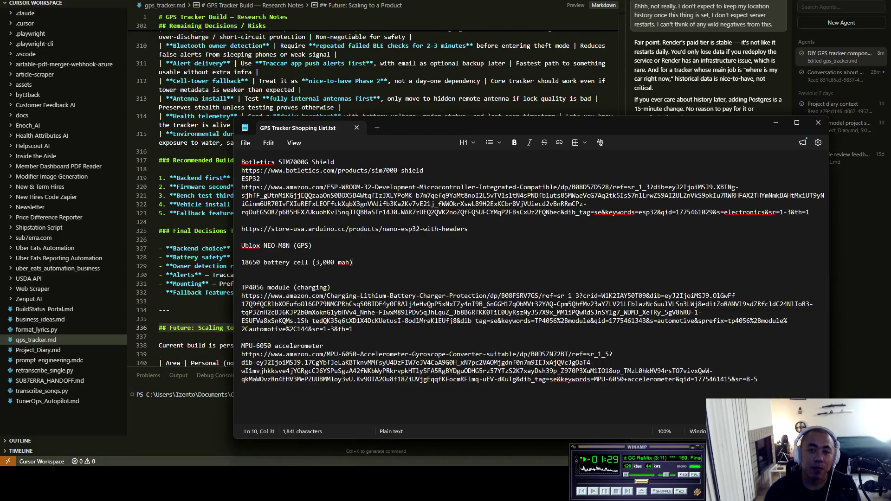
mouse_move(241, 162)
left_mouse_down()
mouse_move(464, 212)
mouse_move(315, 245)
mouse_move(353, 262)
left_mouse_up()
left_click(353, 262)
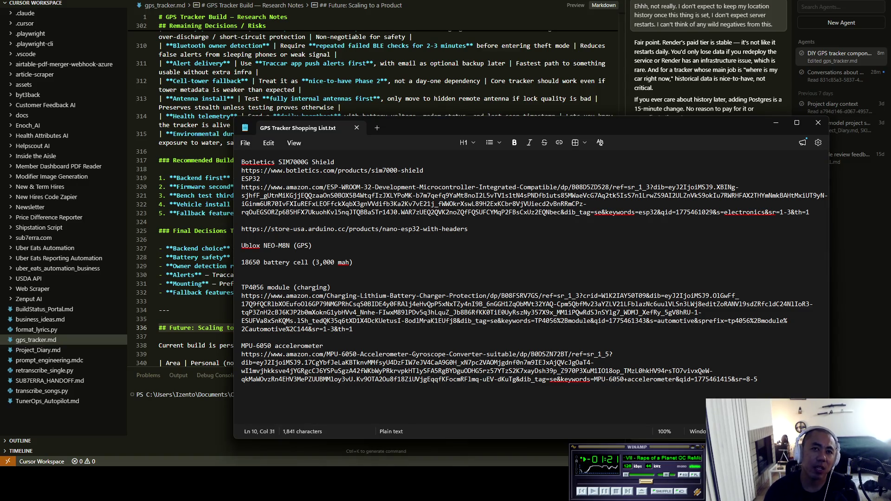
mouse_move(757, 379)
left_mouse_down()
mouse_move(241, 287)
mouse_move(464, 196)
mouse_move(241, 162)
left_mouse_up()
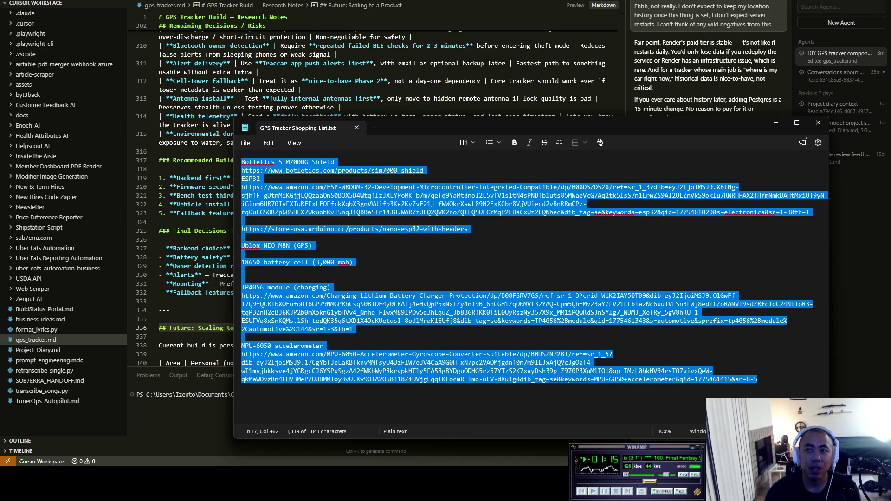
left_click(241, 395)
Bring gps_tracker.md back in Cursor and scroll up to the cost comparison on line 1
key("alt+Tab")
scroll(375, 195, "up", 20)
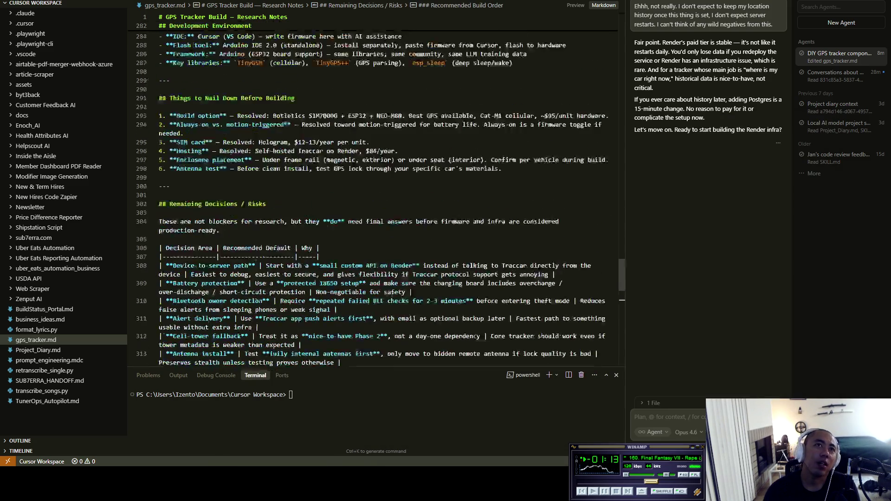
scroll(376, 195, "up", 20)
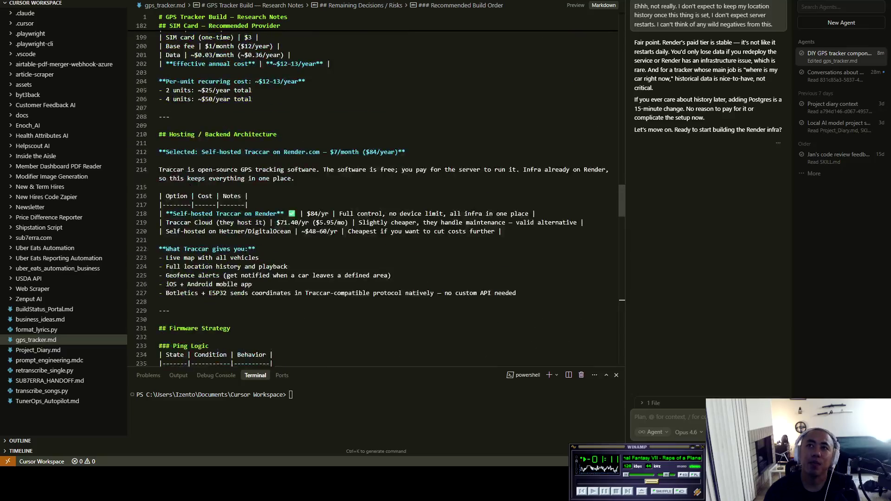
scroll(376, 195, "up", 20)
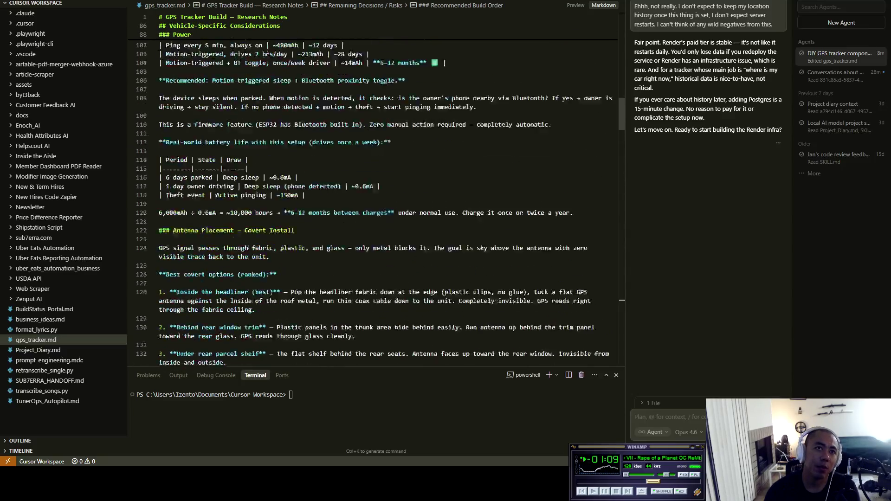
scroll(375, 195, "up", 7)
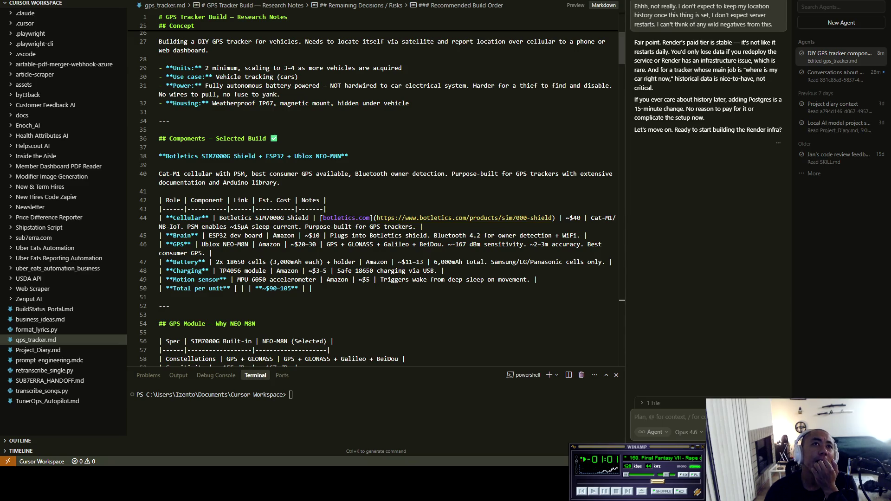
scroll(376, 195, "up", 2)
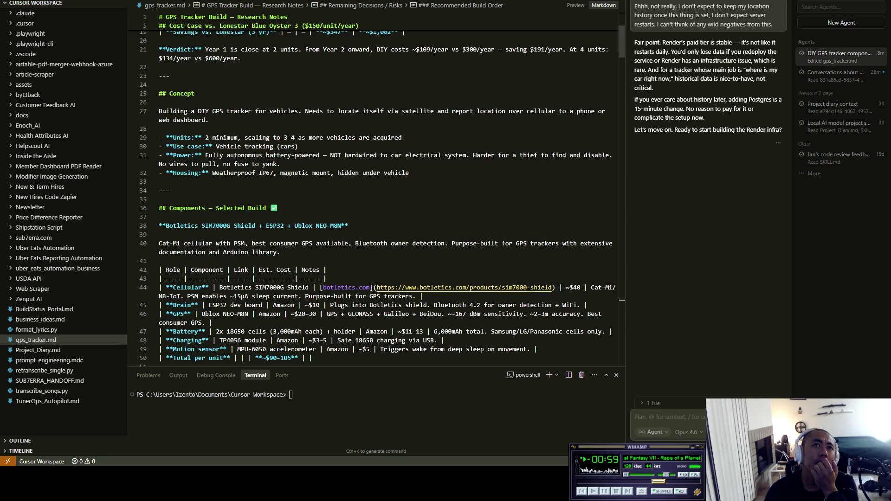
scroll(376, 195, "up", 2)
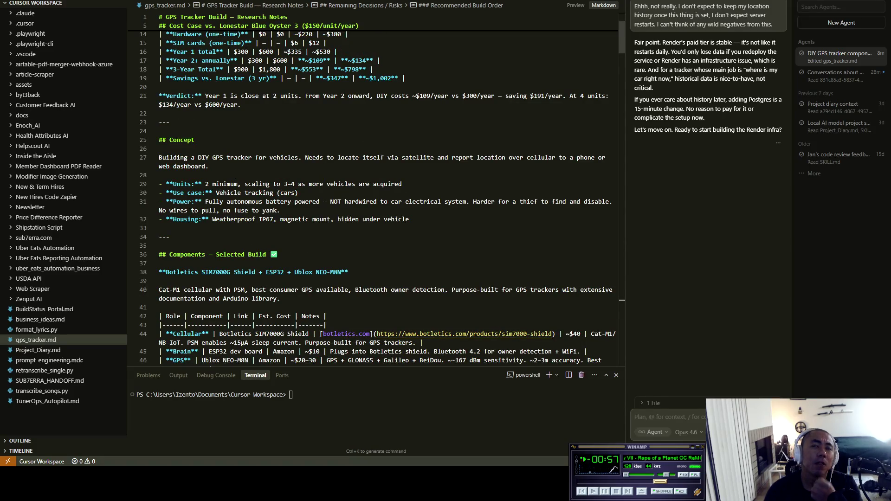
scroll(375, 195, "up", 3)
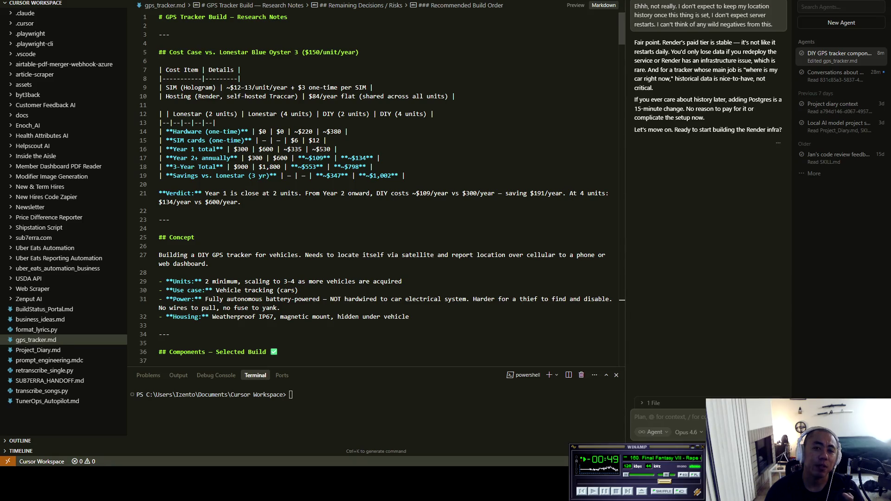
Scroll to the Enclosure section and select 'Zulkit IP67 ABS box' on line 70
scroll(376, 194, "down", 3)
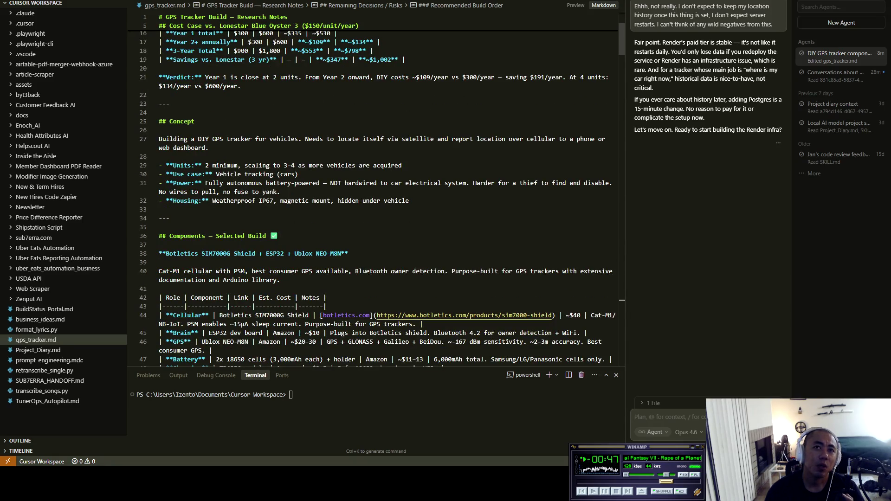
scroll(376, 195, "down", 5)
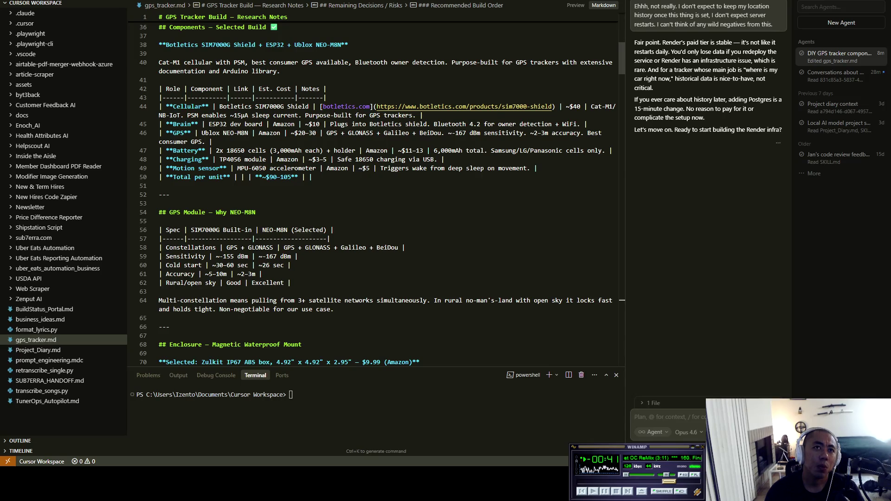
scroll(376, 195, "down", 4)
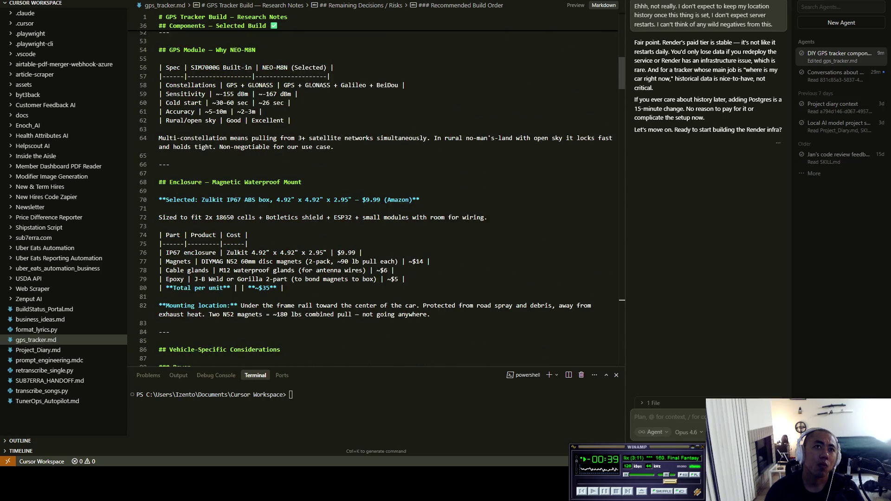
left_click_drag(202, 200, 270, 199)
key("ctrl+c")
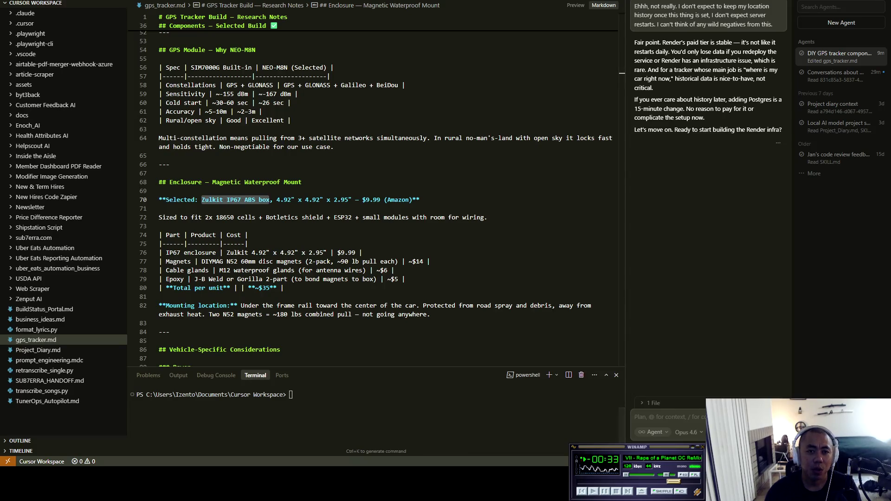
key("alt+Tab")
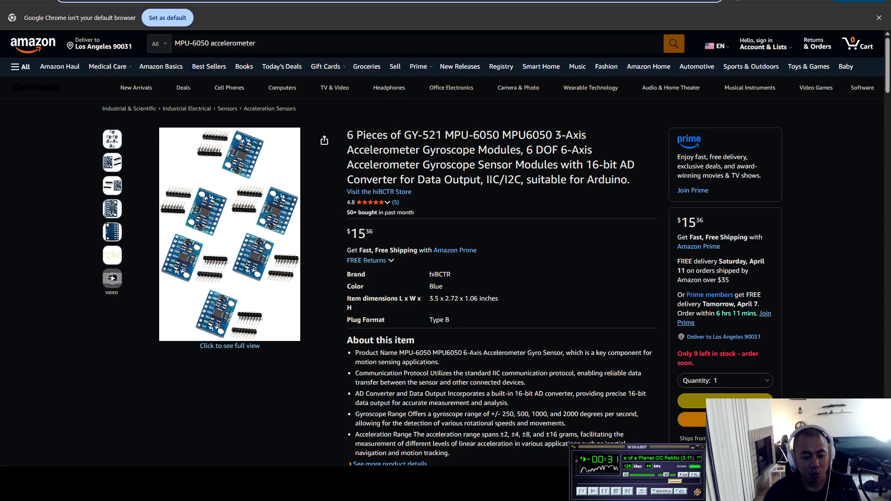
Search Amazon for 'Zulkit IP67 ABS box', trying and then removing the 5–5.9 in depth filter
left_click(324, 43)
key("ctrl+a")
key("ctrl+v")
key("Return")
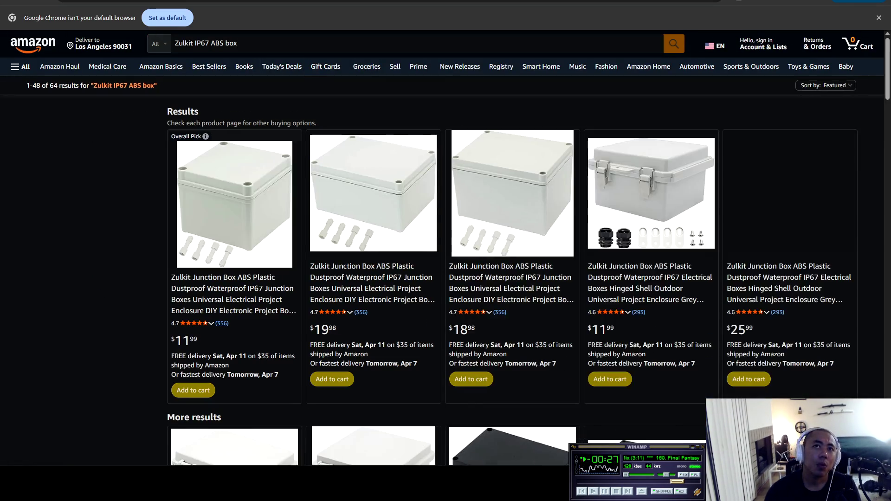
left_click(54, 288)
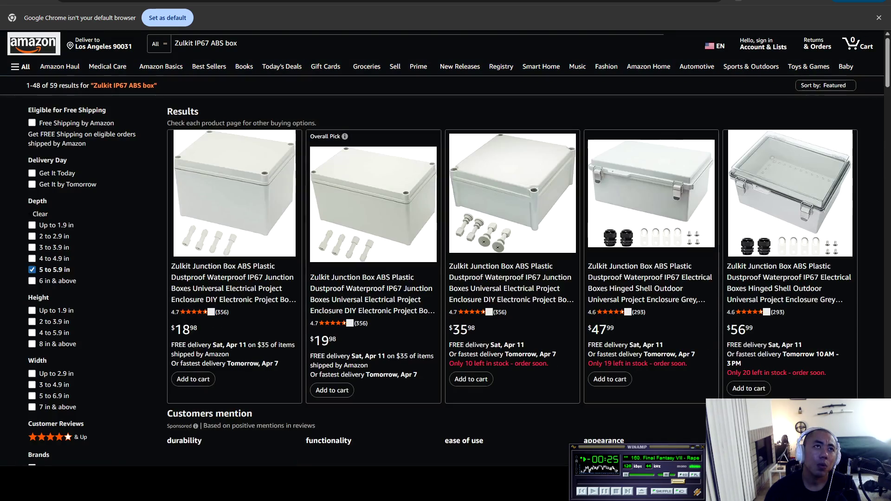
left_click(32, 270)
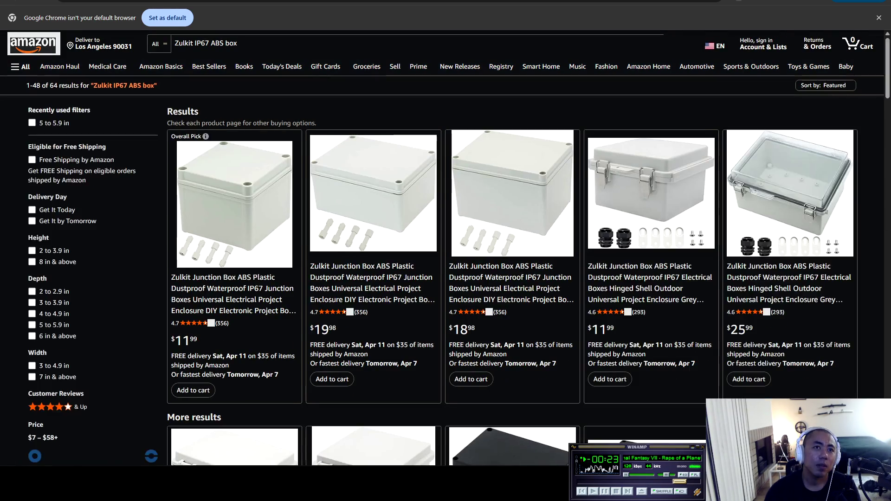
Open the $11.99 Zulkit 4.92 x 4.92 x 3.94 in junction box listing and check it against the notes
left_click(232, 289)
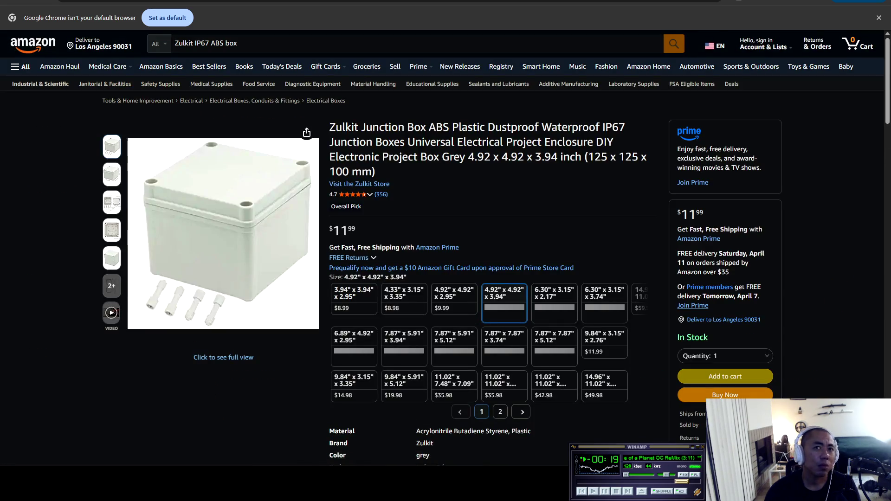
key("ctrl+f")
key("ctrl+v")
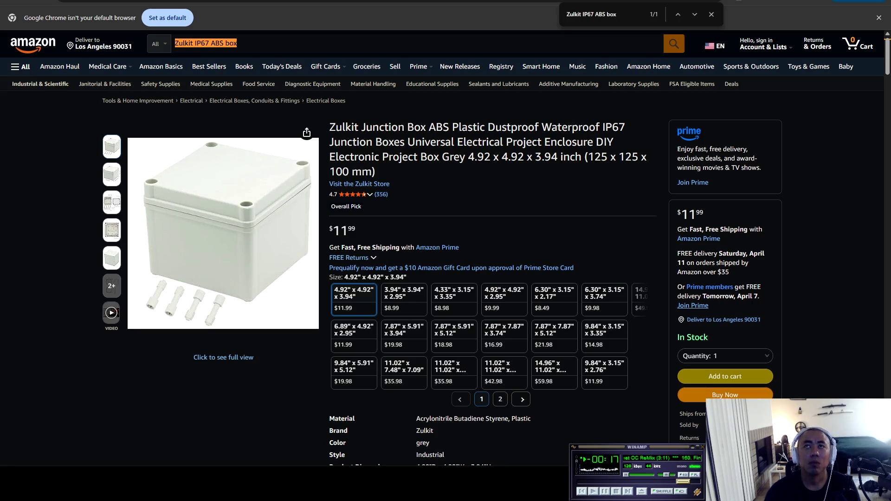
key("alt+Tab")
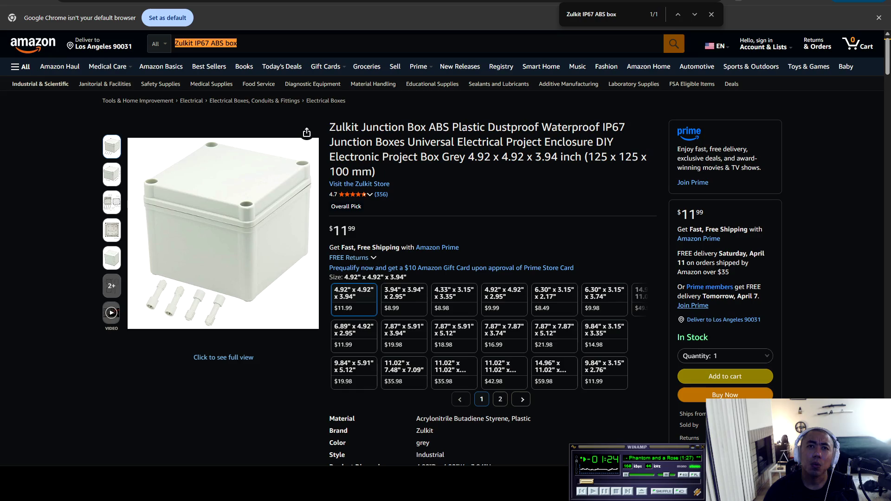
key("alt+Tab")
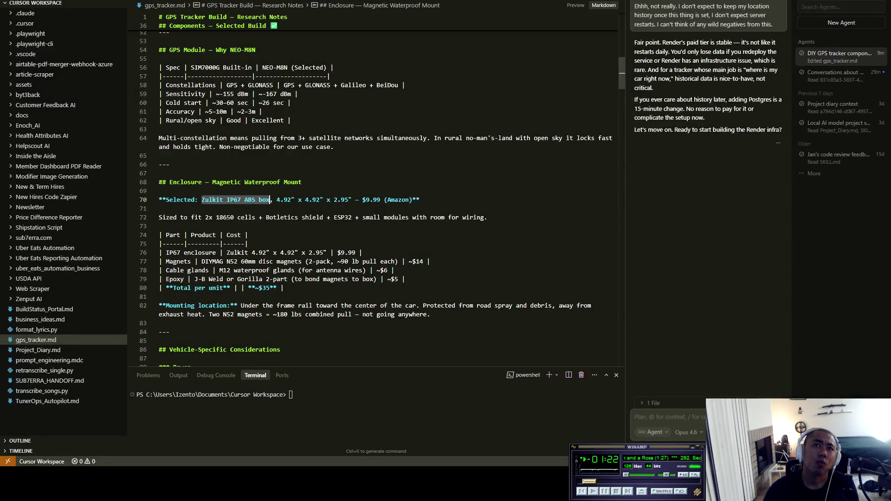
Take the Zulkit product page's web address and clear the enclosure selection in the notes
key("alt+Tab")
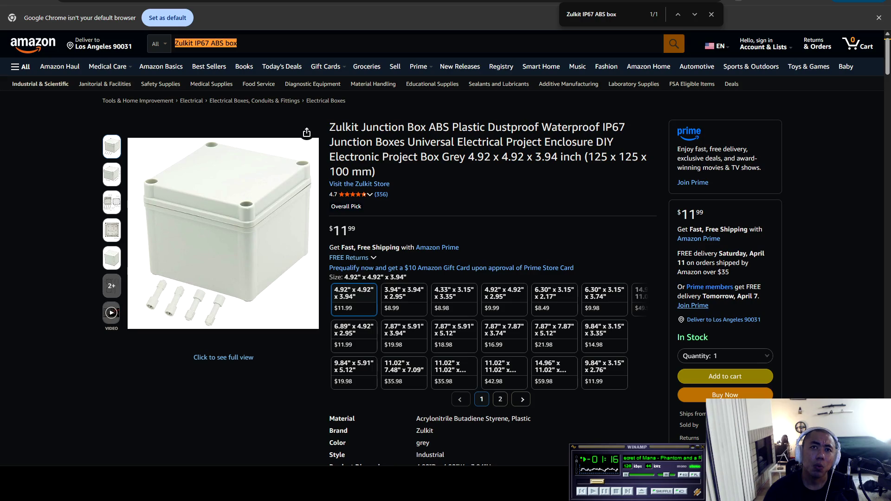
key("ctrl+l")
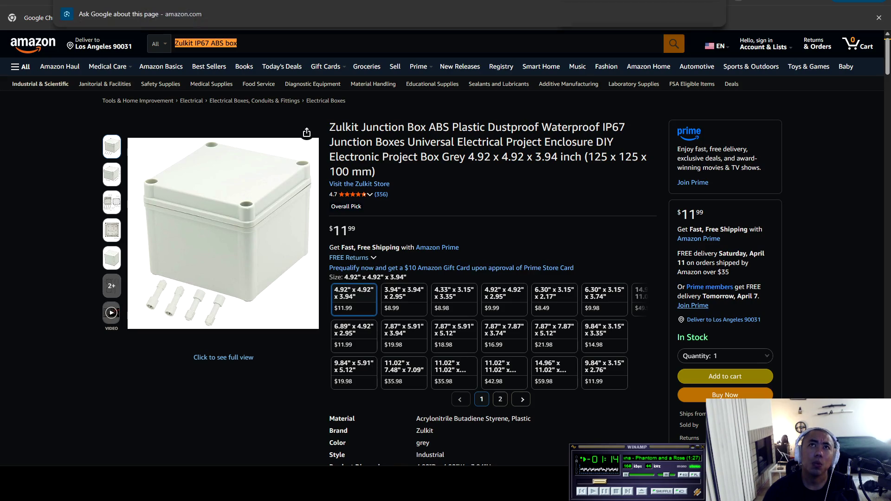
key("alt+Tab")
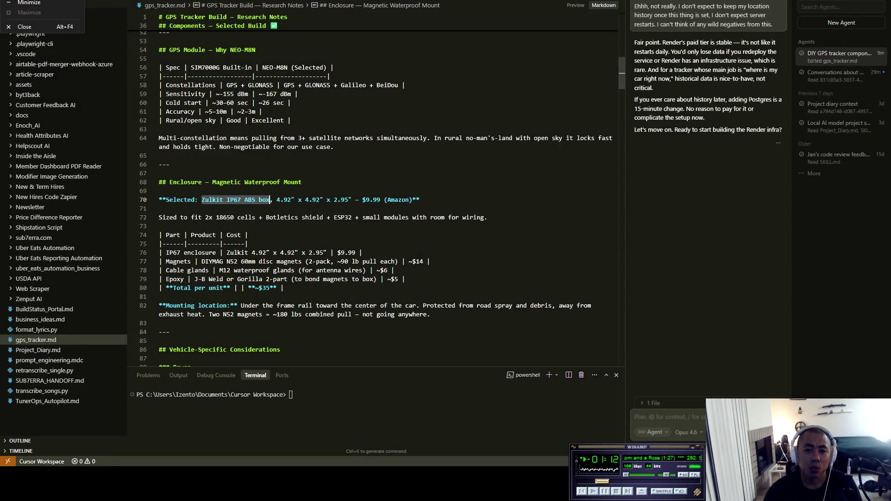
left_click(280, 349)
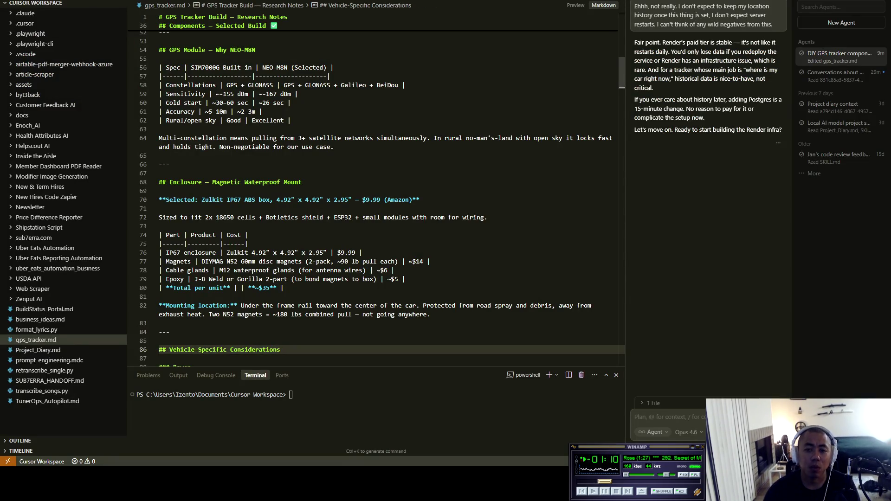
Add a BOX entry with the Zulkit Amazon link to the end of the shopping list
key("alt+Tab")
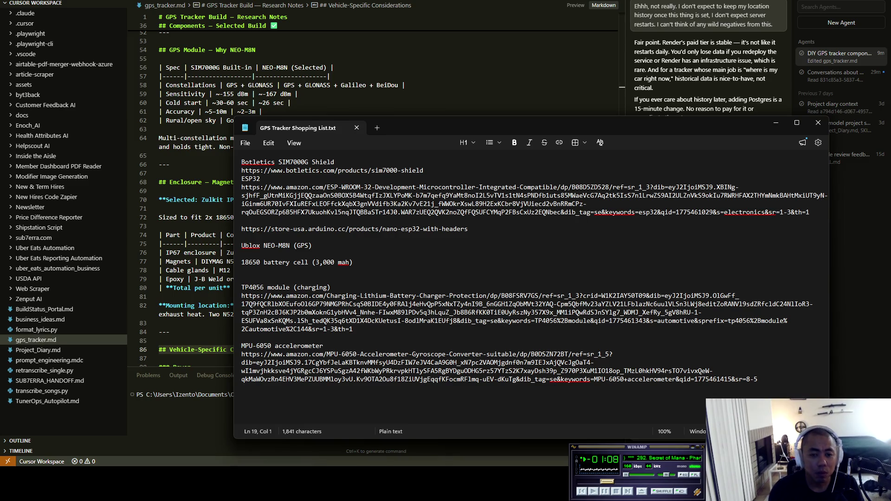
type("BOX")
key("Return")
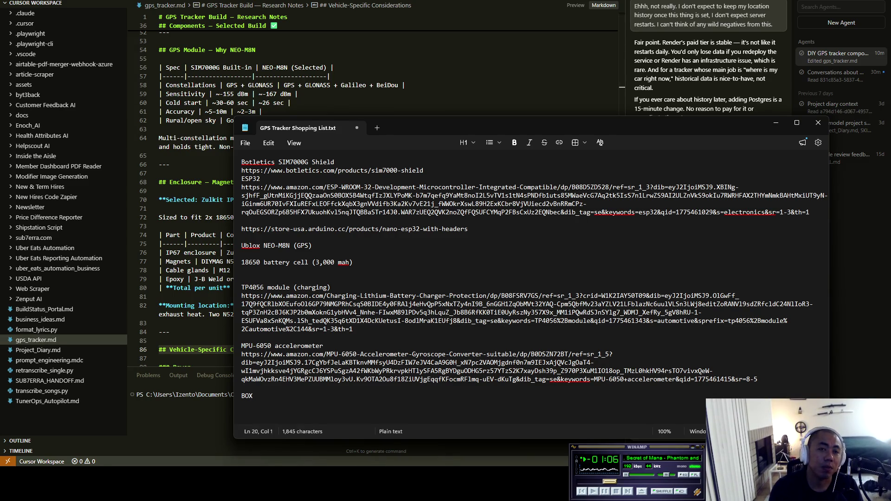
key("ctrl+v")
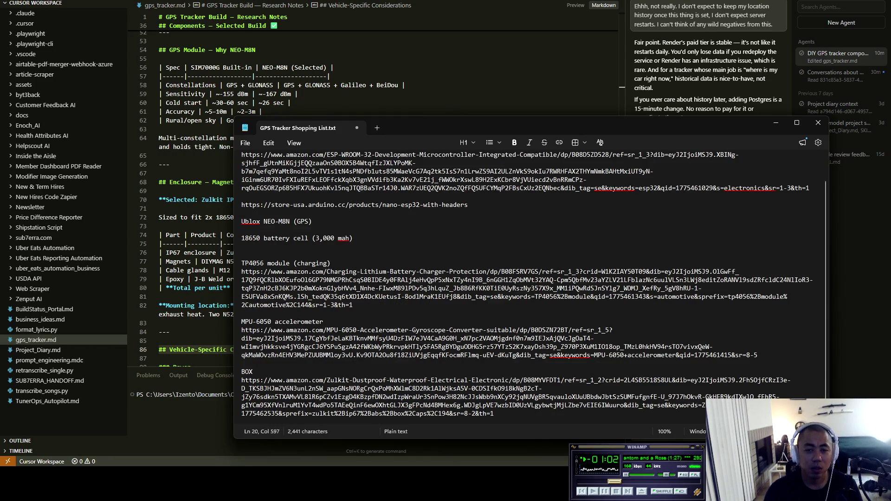
left_click(184, 270)
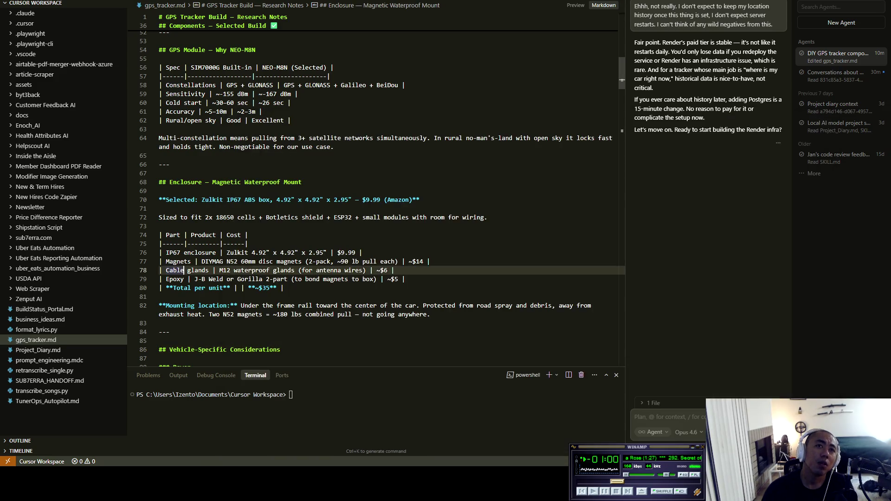
Copy the 'Magnets | DIYMAG N52 60mm disc magnets' row and bring it to Amazon's search field
left_click(283, 287)
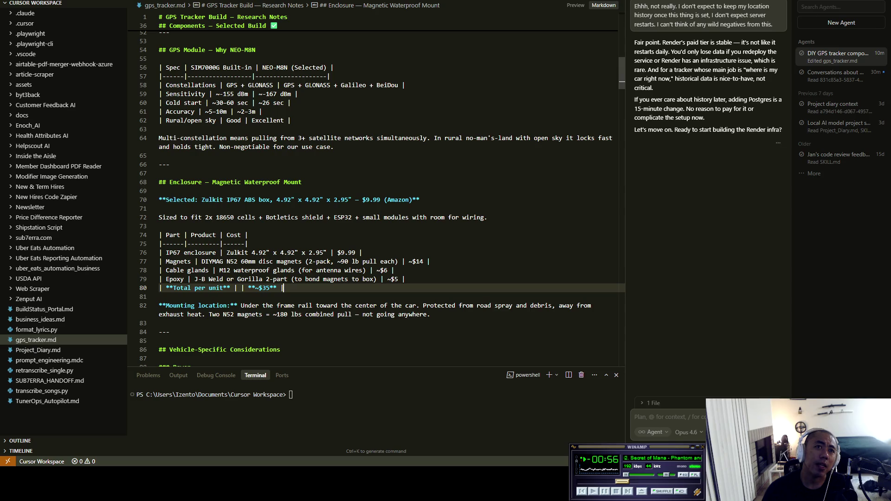
left_click_drag(166, 261, 302, 261)
key("ctrl+c")
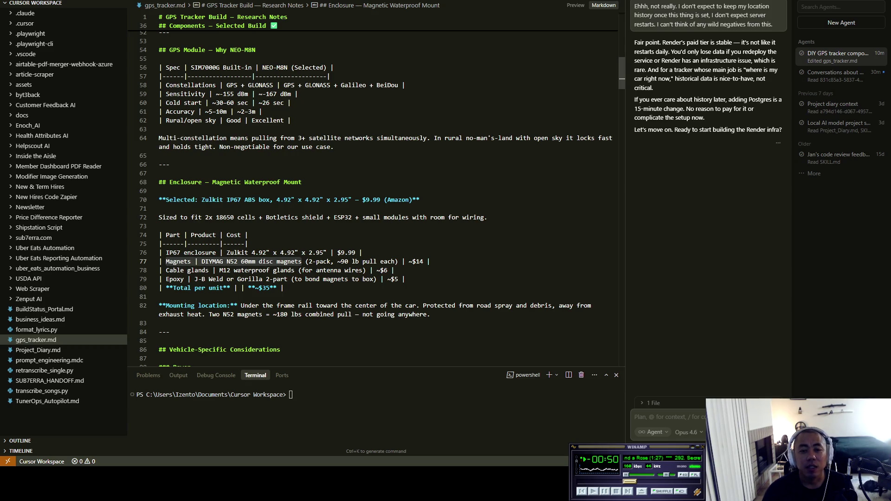
key("alt+Tab")
key("ctrl+l")
key("ctrl+v")
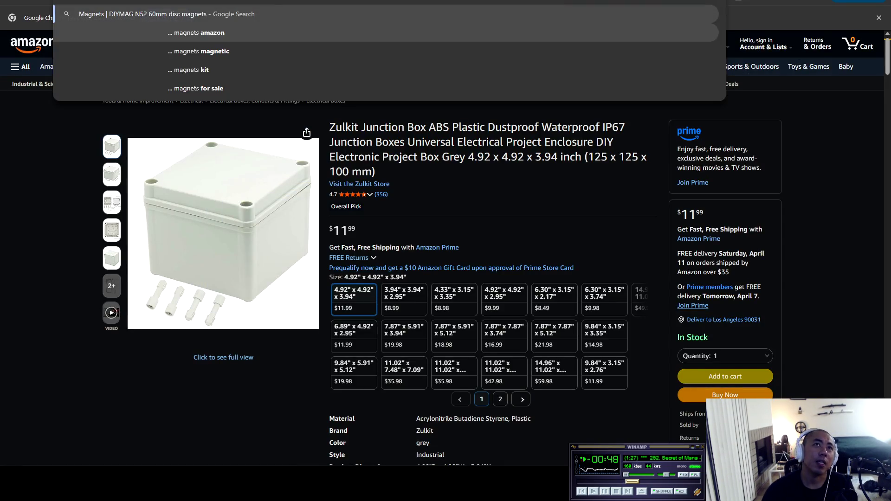
key("Escape")
key("ctrl+f")
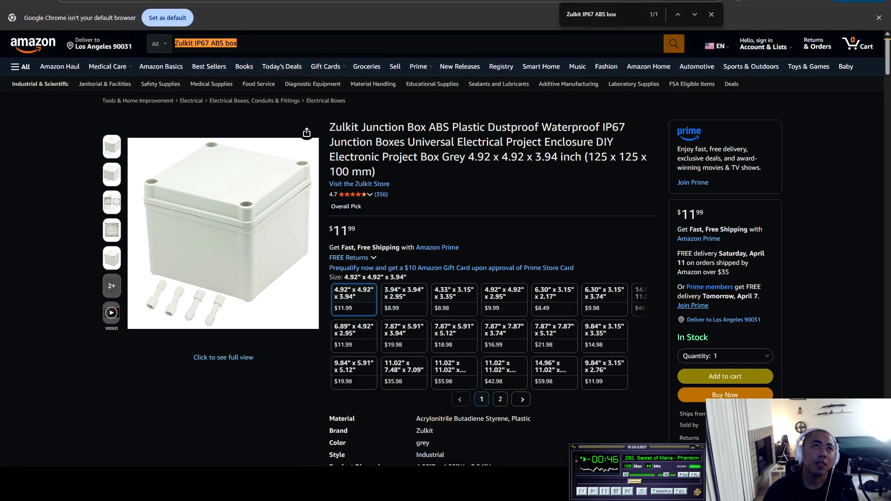
left_click(206, 43)
Search Amazon for the DIYMAG N52 60mm disc magnets without the stray '|'
key("ctrl+v")
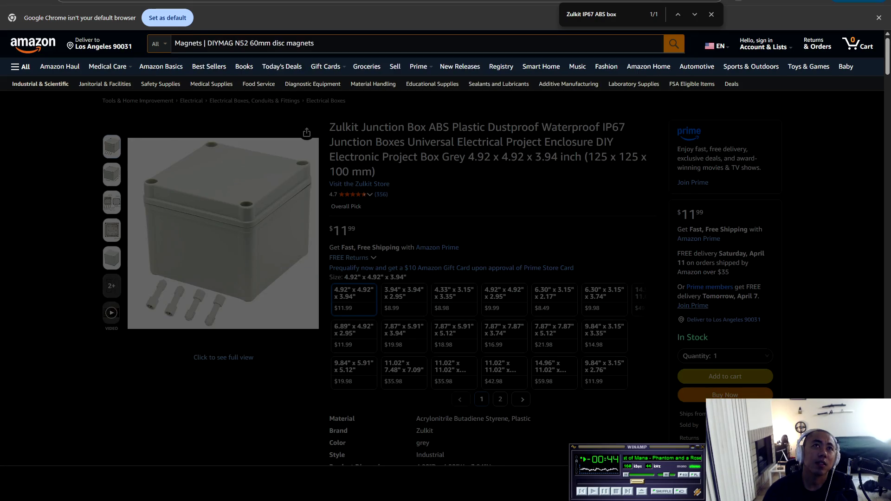
key("BackSpace")
key("Return")
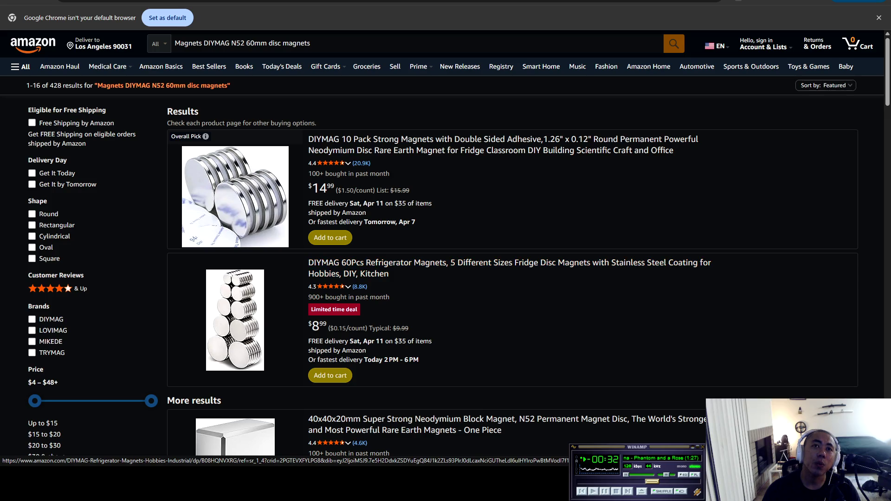
Open the DIYMAG magnets listing, choose the 24 Pack at $28.99, and copy its address
left_click(501, 144)
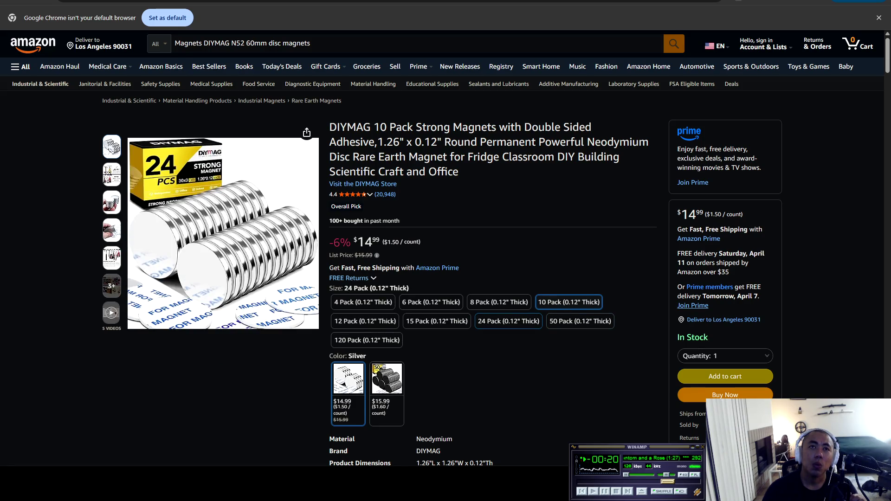
left_click(508, 321)
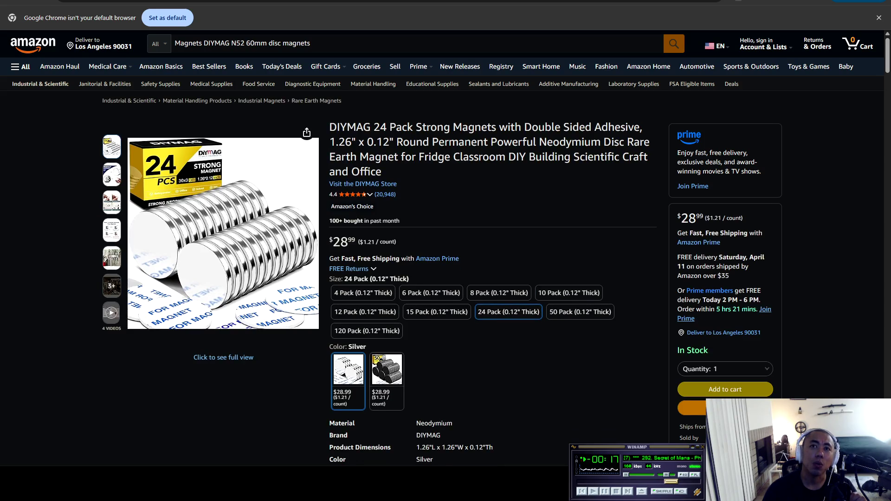
scroll(445, 251, "down", 3)
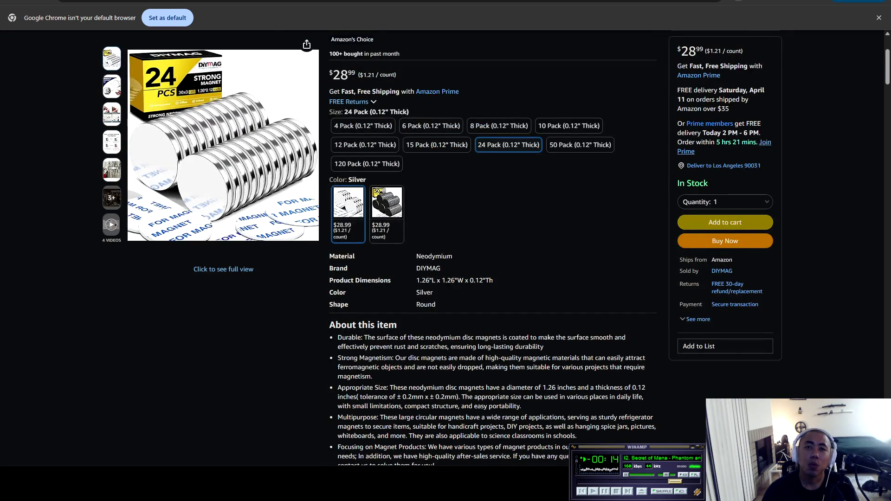
scroll(446, 250, "up", 3)
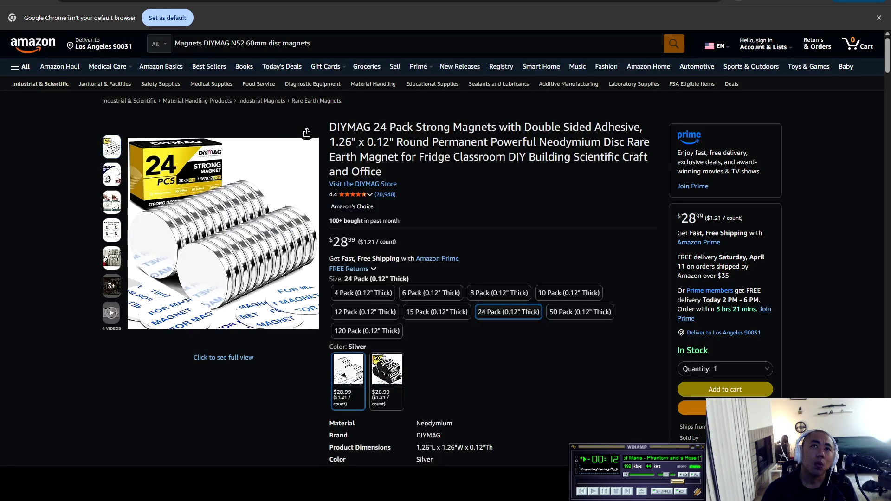
key("ctrl+l")
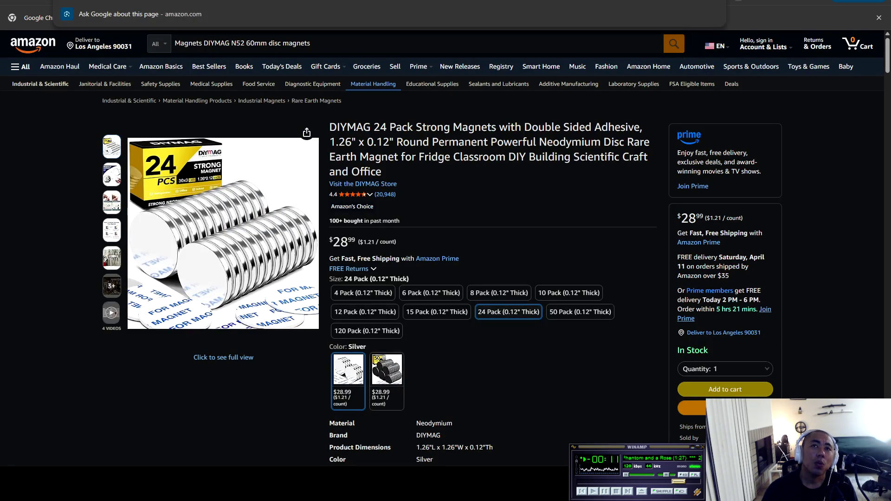
key("alt+Tab")
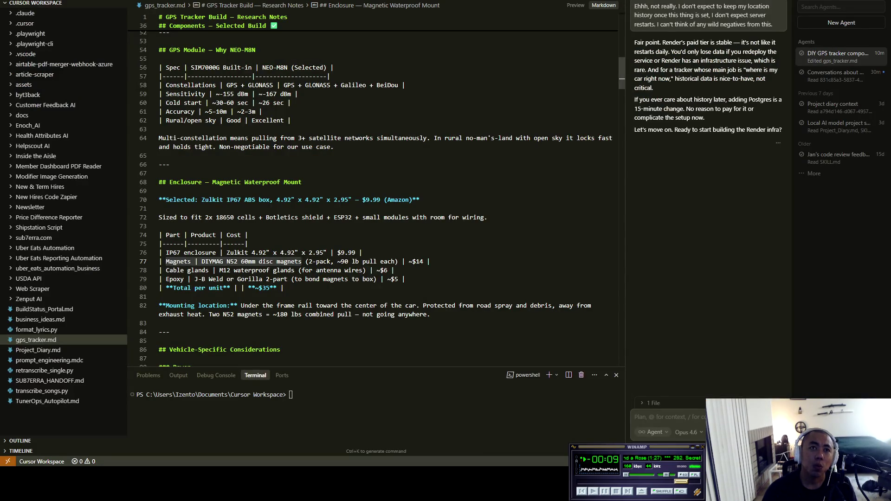
Add a Magnets entry with the DIYMAG Amazon link to the shopping list, then select the Cable glands row
key("alt+Tab")
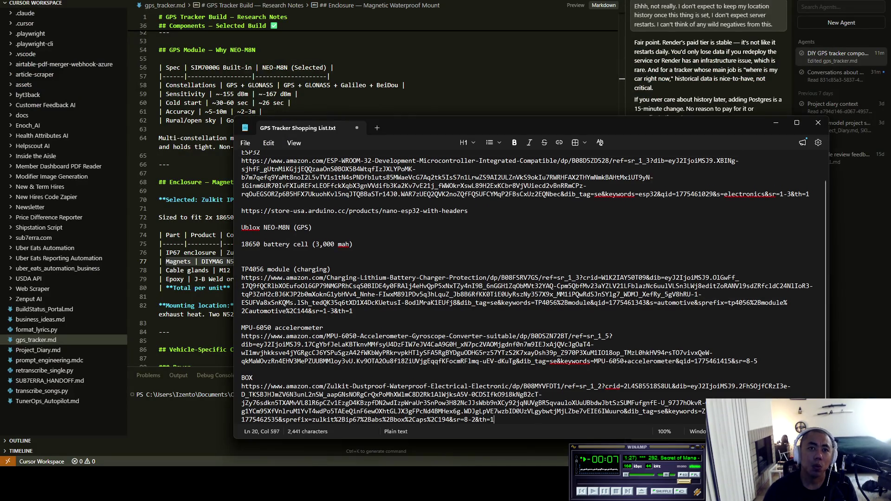
key("Return")
key("Return")
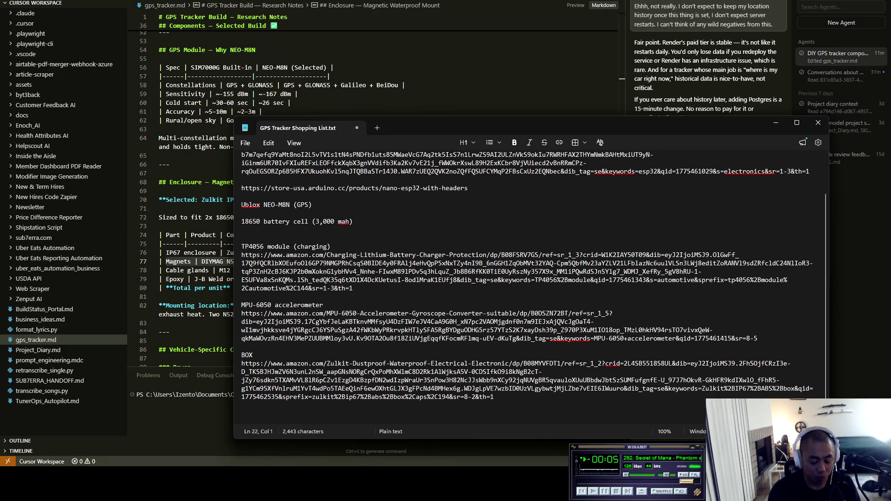
type("Magnets")
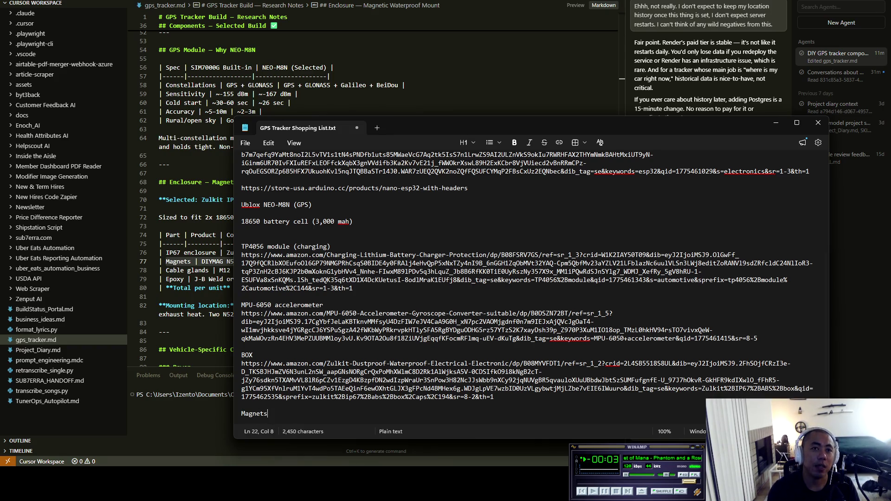
key("Return")
key("ctrl+v")
key("Return")
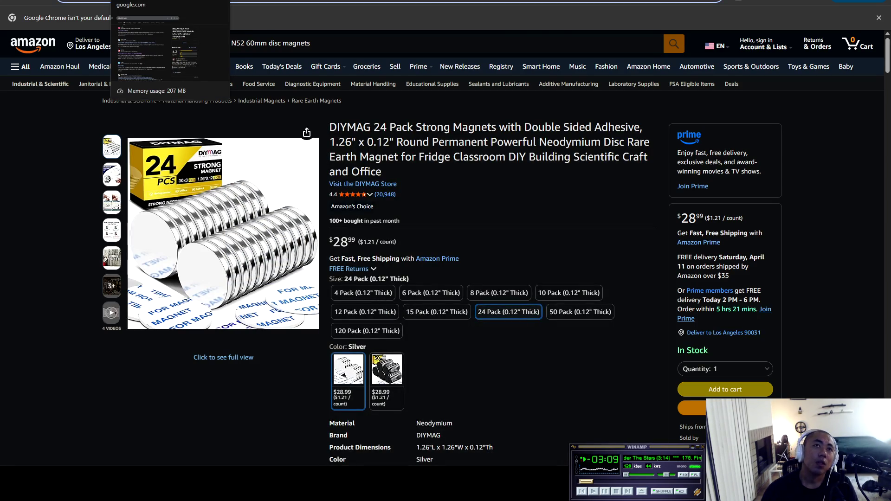
key("alt+Tab")
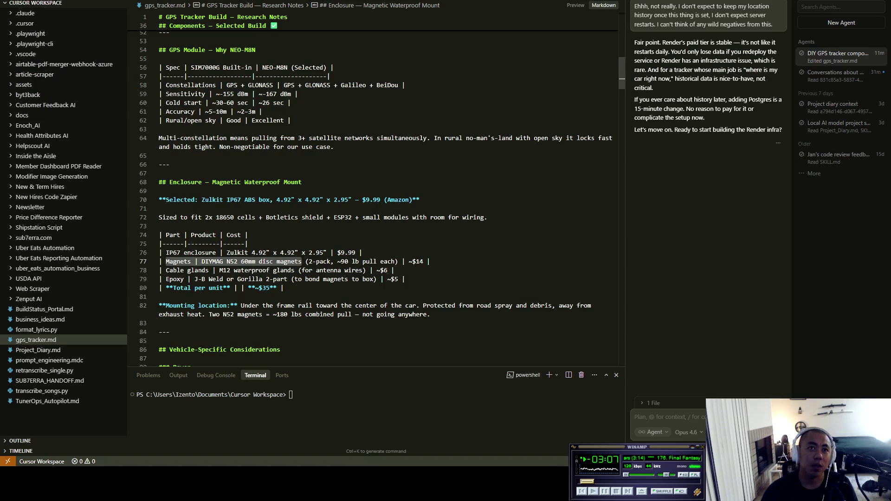
mouse_move(166, 270)
left_mouse_down()
mouse_move(394, 261)
mouse_move(395, 270)
mouse_move(241, 260)
mouse_move(237, 270)
mouse_move(293, 270)
left_mouse_up()
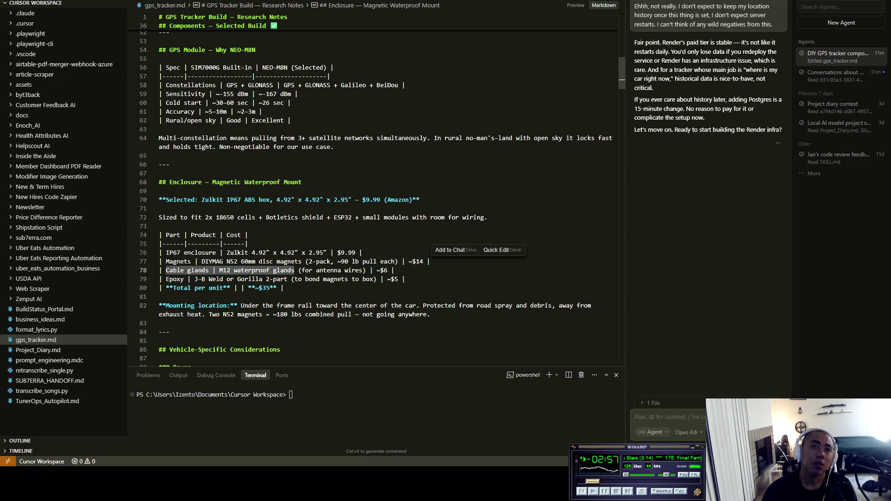
Search Amazon for the M12 waterproof cable glands and copy the first uxcell product's address
key("ctrl+c")
key("alt+Tab")
triple_click(418, 43)
key("ctrl+v")
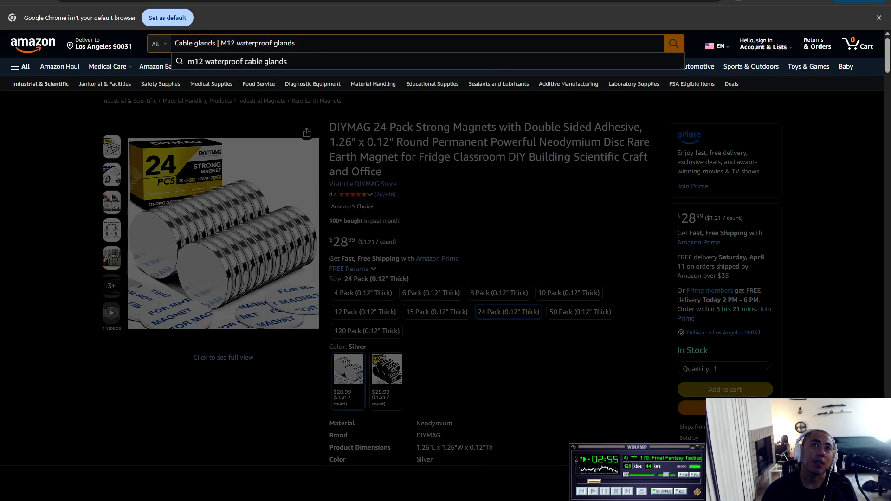
key("BackSpace")
key("BackSpace")
key("Return")
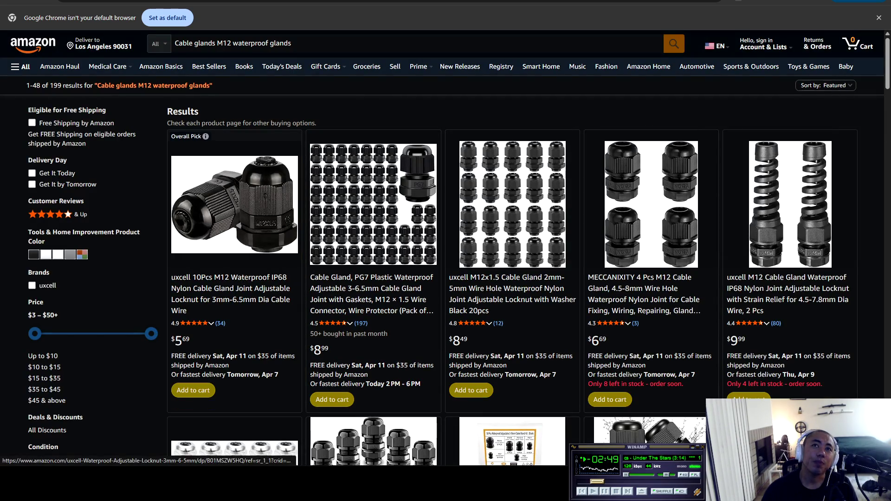
left_click(234, 205)
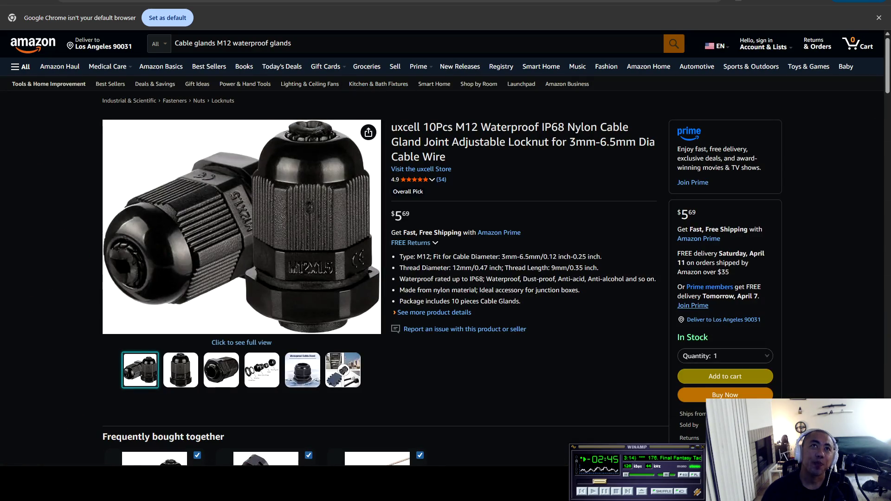
key("ctrl+l")
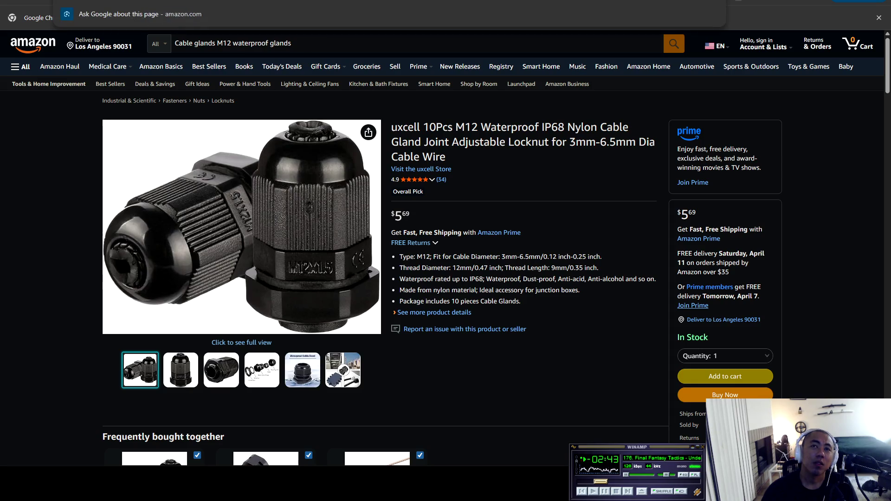
key("alt+Tab")
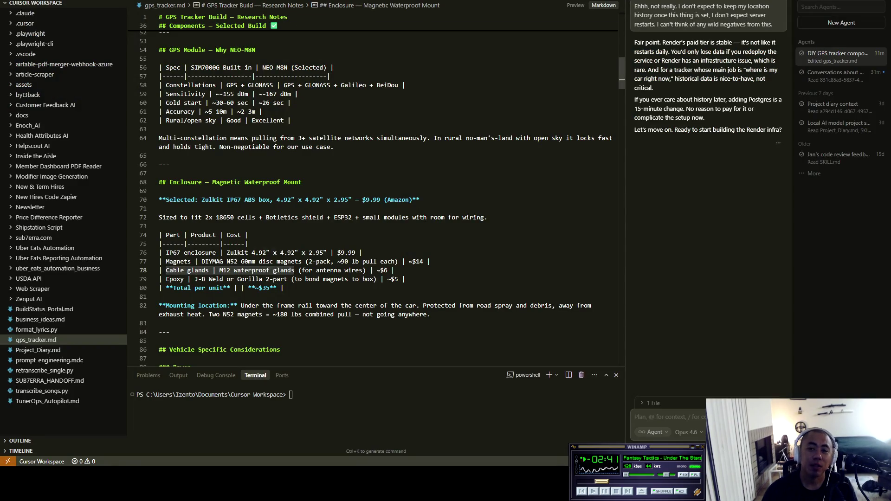
Add a Cable glands entry with the uxcell link to the shopping list, then select the Epoxy row
key("alt+Tab")
key("Return")
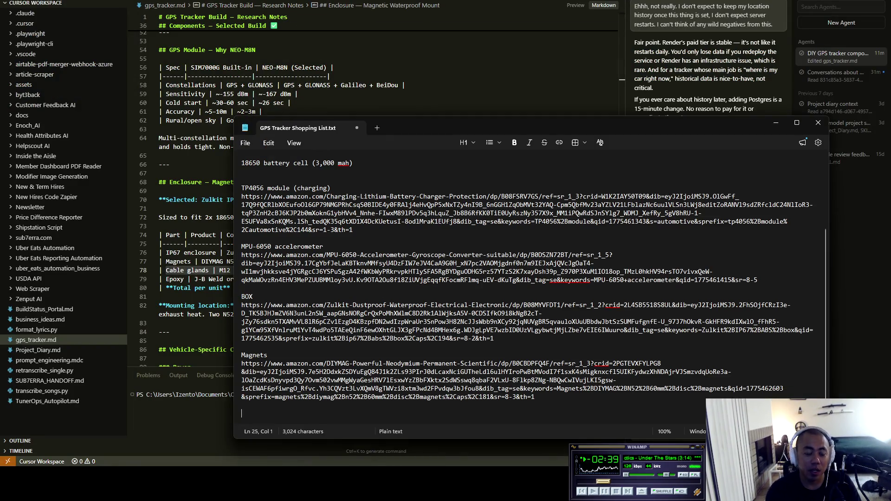
type("Cable g")
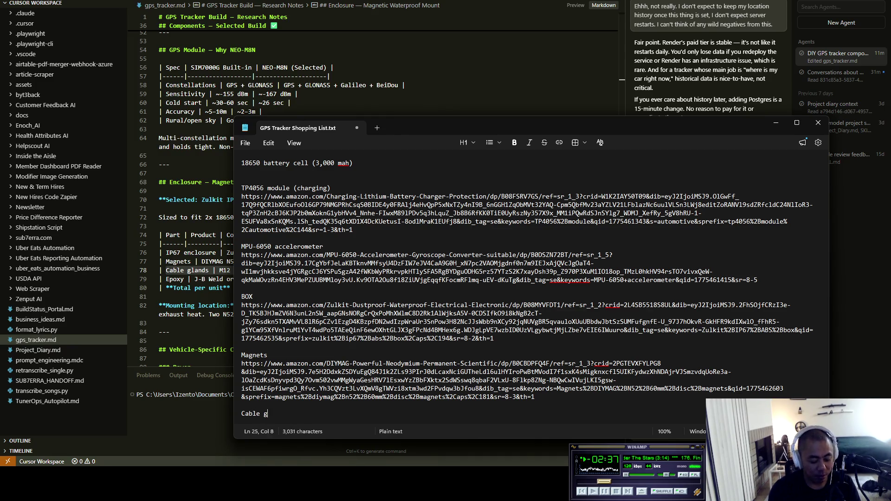
type("lands")
key("Return")
key("ctrl+v")
key("Return")
key("Return")
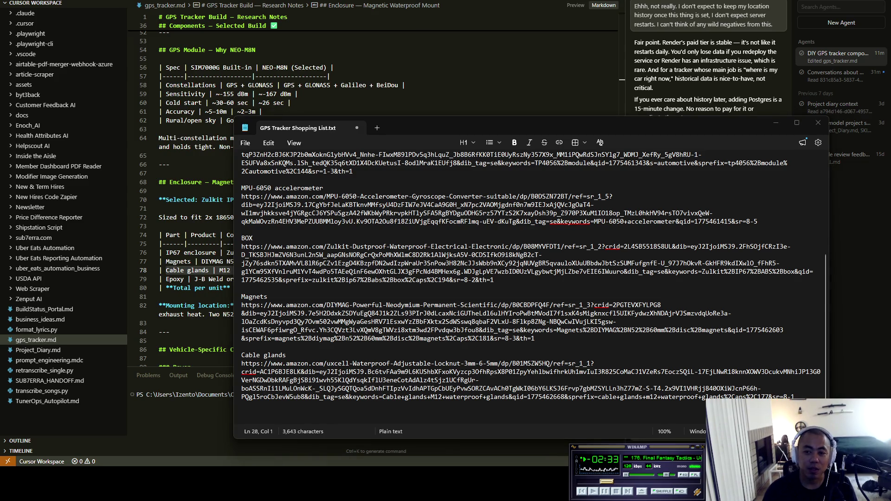
key("alt+Tab")
mouse_move(165, 279)
left_mouse_down()
mouse_move(267, 287)
mouse_move(288, 278)
left_mouse_up()
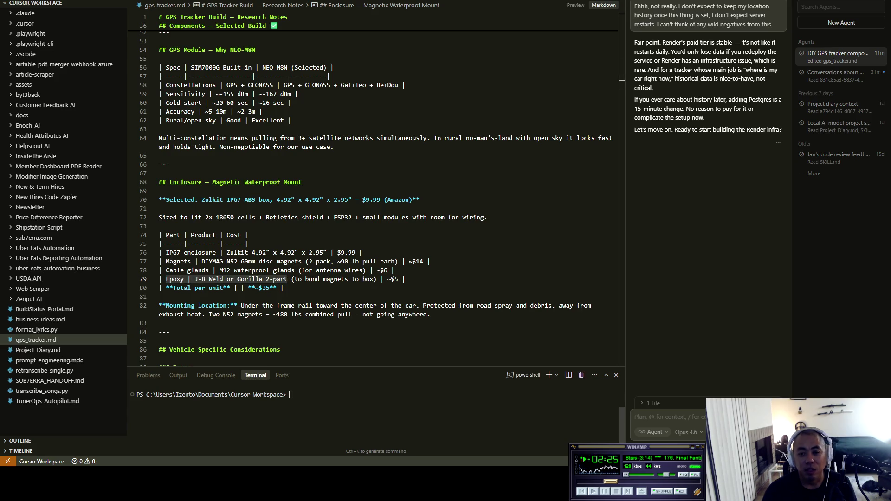
Search Amazon for the copied epoxy description and open the J-B Weld steel reinforced epoxy listing
key("alt+Tab")
left_click(324, 43)
key("ctrl+a")
key("ctrl+v")
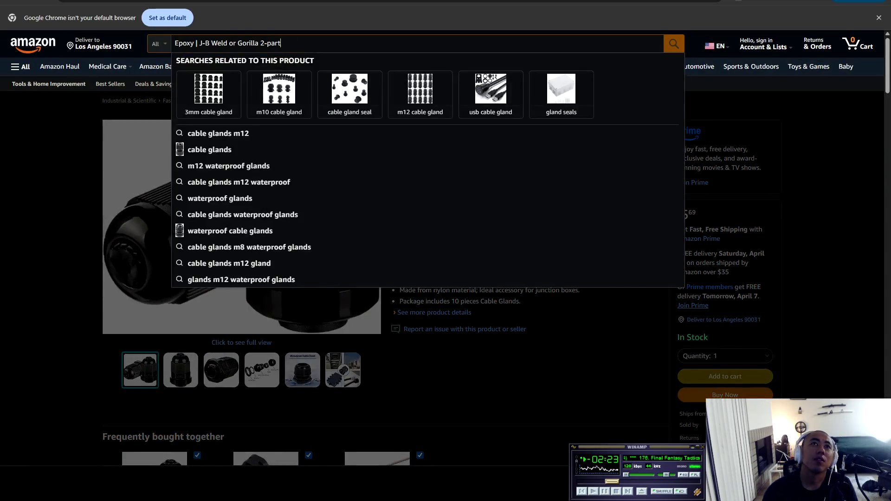
key("Return")
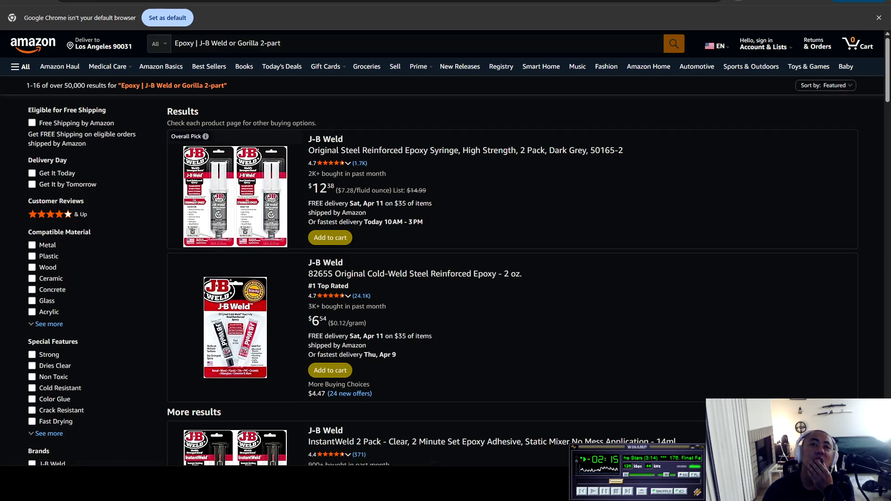
scroll(446, 251, "down", 3)
scroll(445, 250, "down", 6)
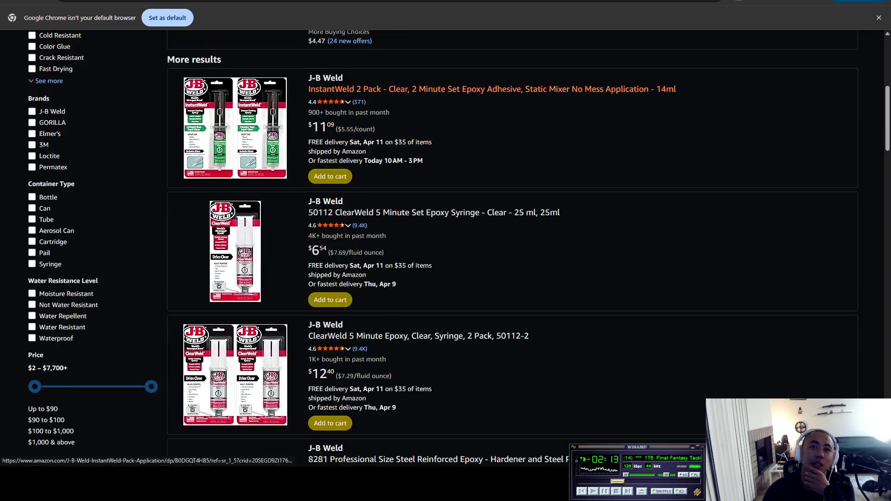
scroll(445, 250, "down", 4)
scroll(445, 251, "up", 11)
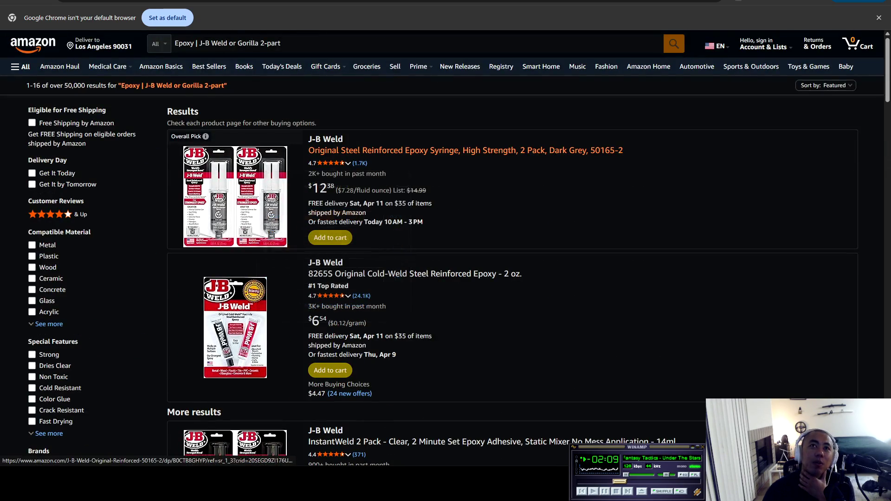
left_click(697, 66)
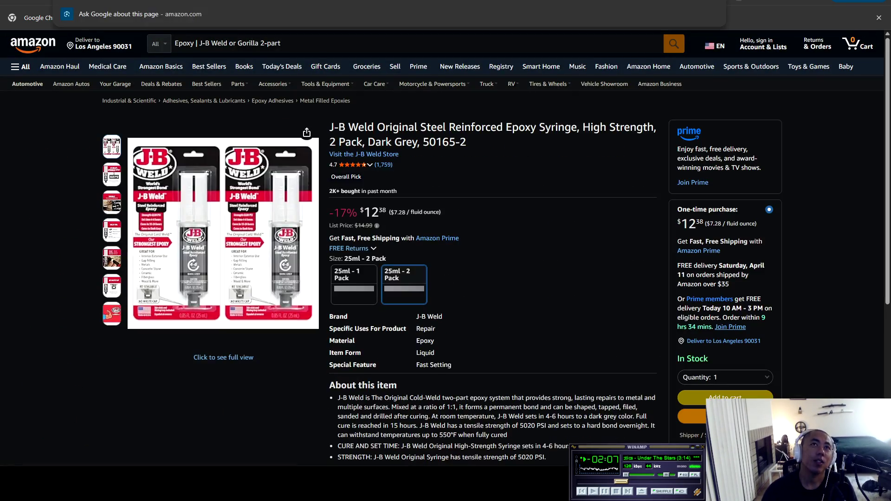
Add a 'JB Weld' entry with the epoxy product link beneath it to the Notepad shopping list
key("alt+Tab")
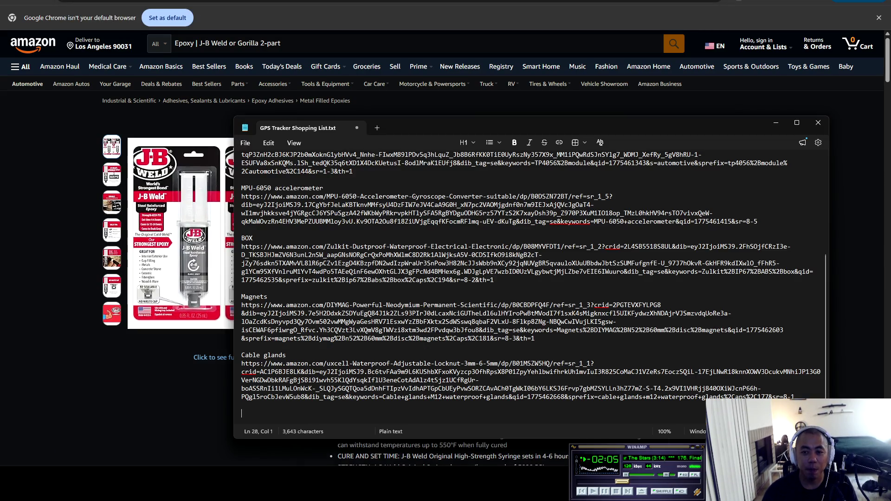
type("JKB")
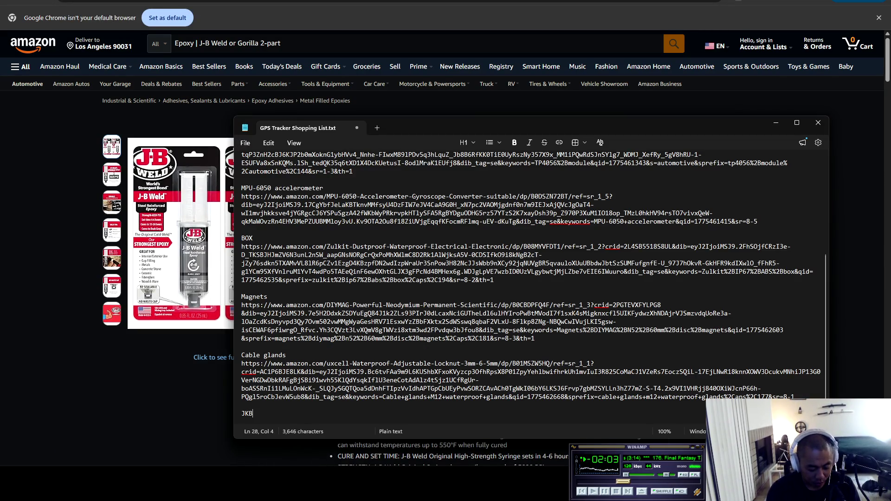
key("BackSpace")
key("BackSpace")
type("B Weld")
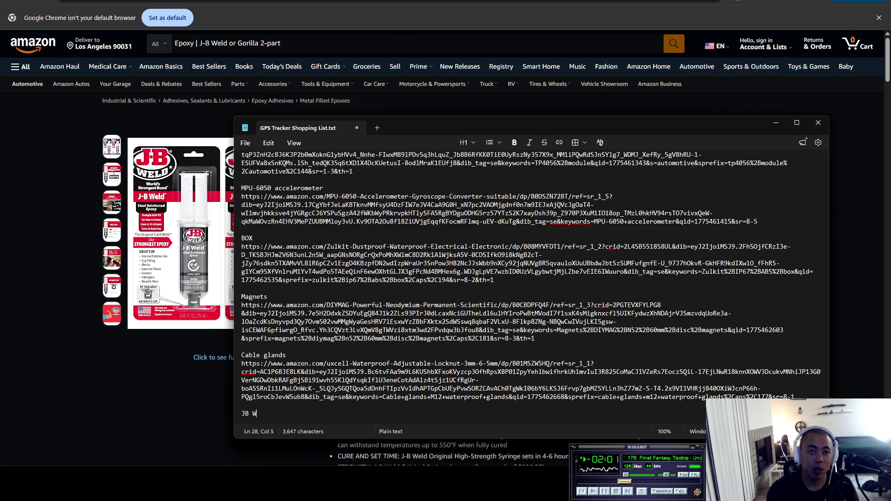
key("Return")
key("ctrl+v")
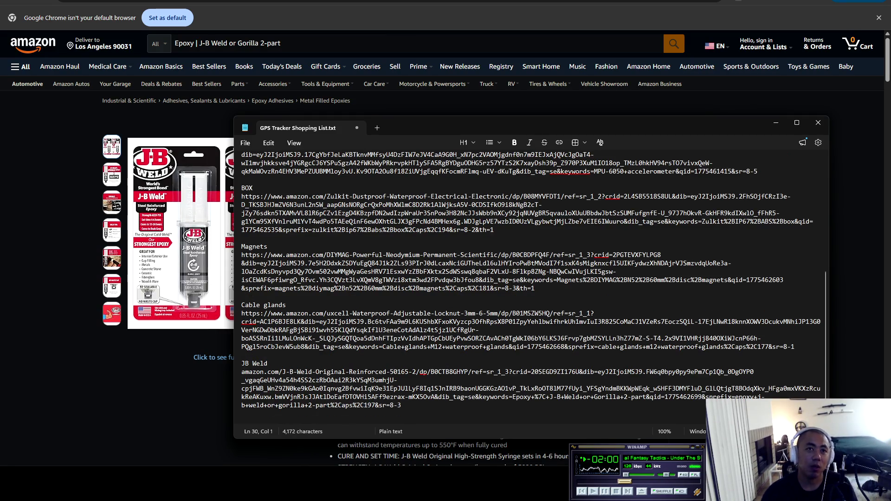
Select the whole enclosure parts table in Cursor's GPS tracker research notes
key("alt+Tab")
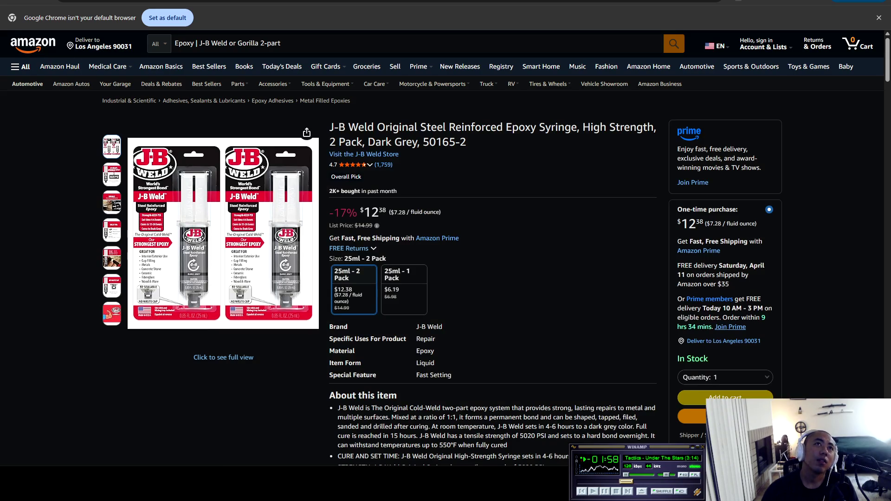
key("alt+Tab")
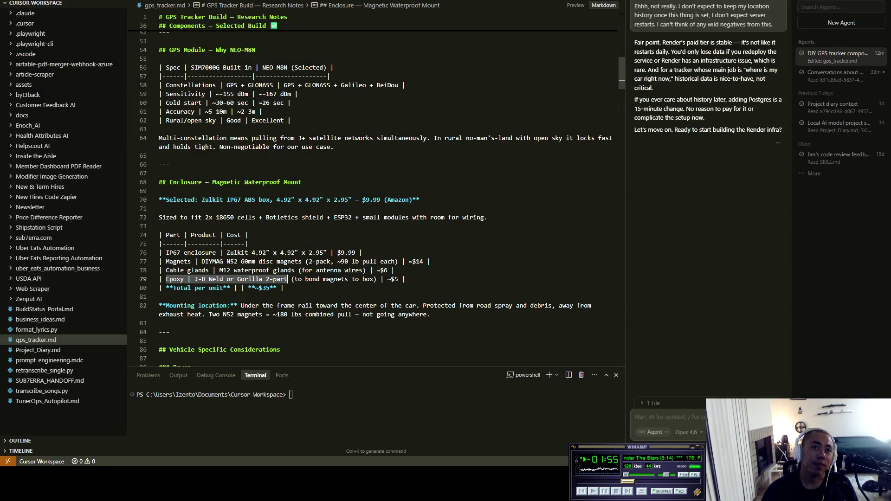
mouse_move(284, 287)
left_mouse_down()
mouse_move(208, 279)
mouse_move(167, 261)
mouse_move(159, 235)
left_mouse_up()
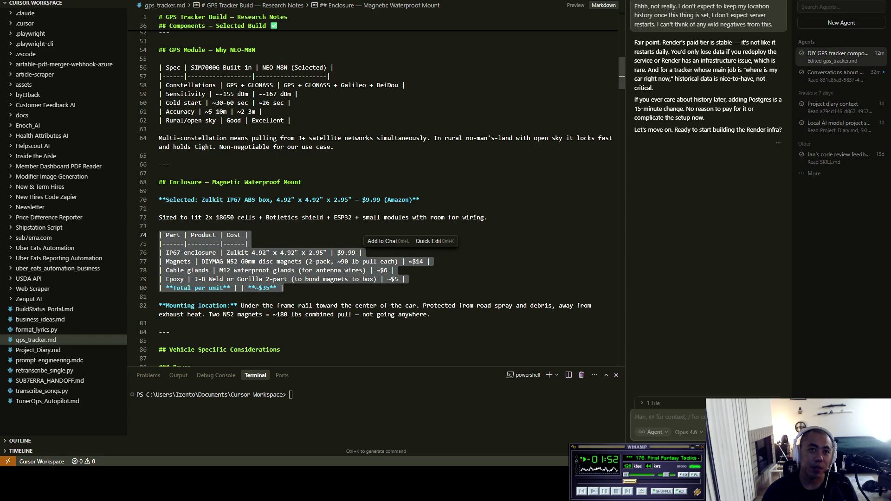
scroll(375, 200, "up", 5)
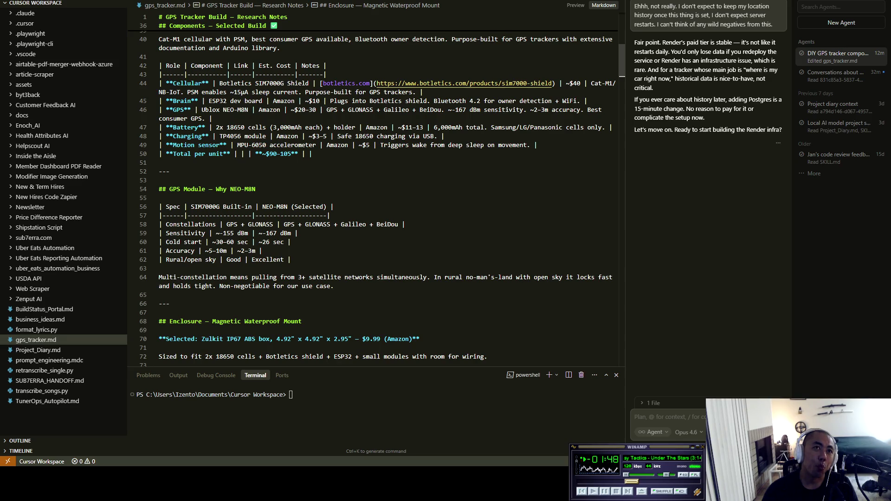
scroll(373, 194, "up", 14)
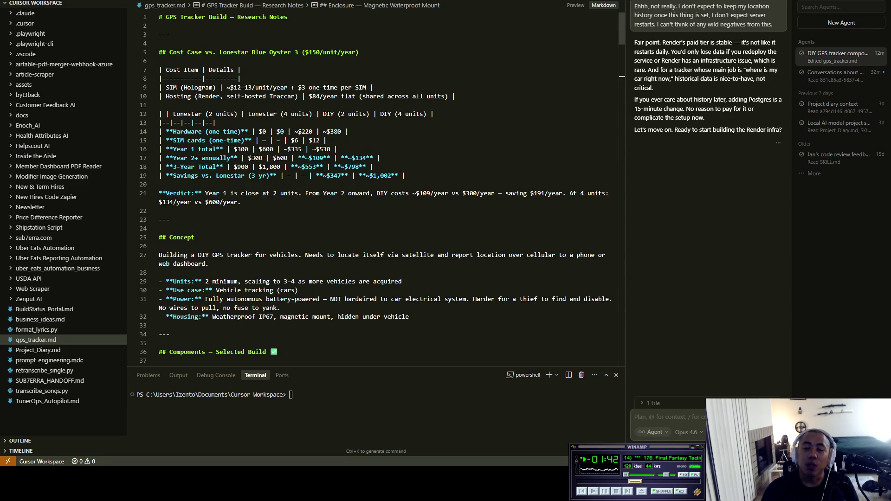
key("alt+Tab")
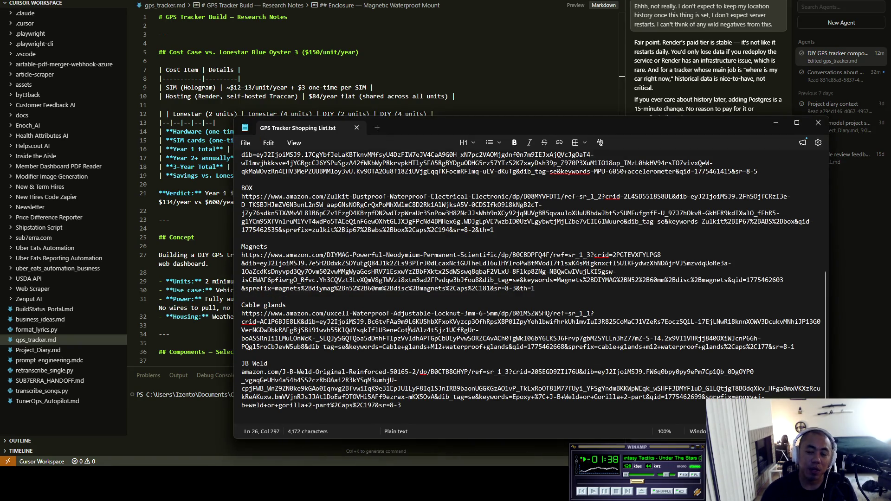
Skip to the next song, then select the shopping list's first line, Botletics SIM7000G Shield
key("XF86AudioNext")
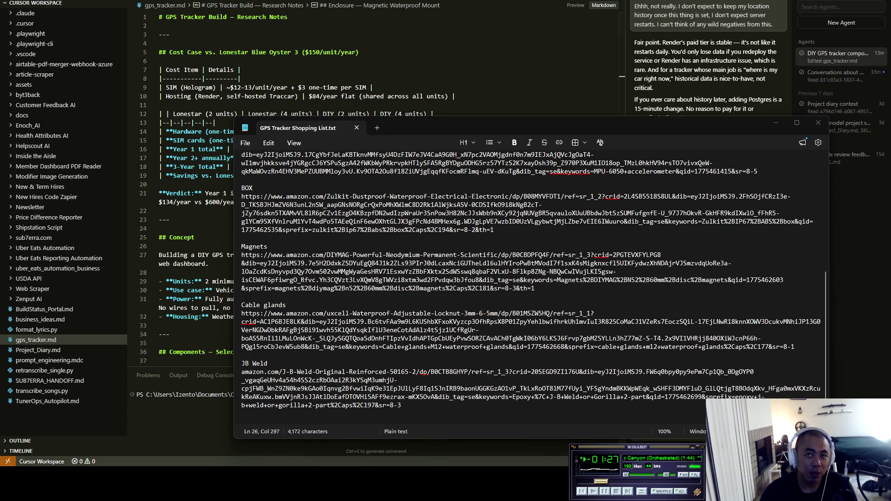
left_click(352, 271)
scroll(353, 271, "up", 8)
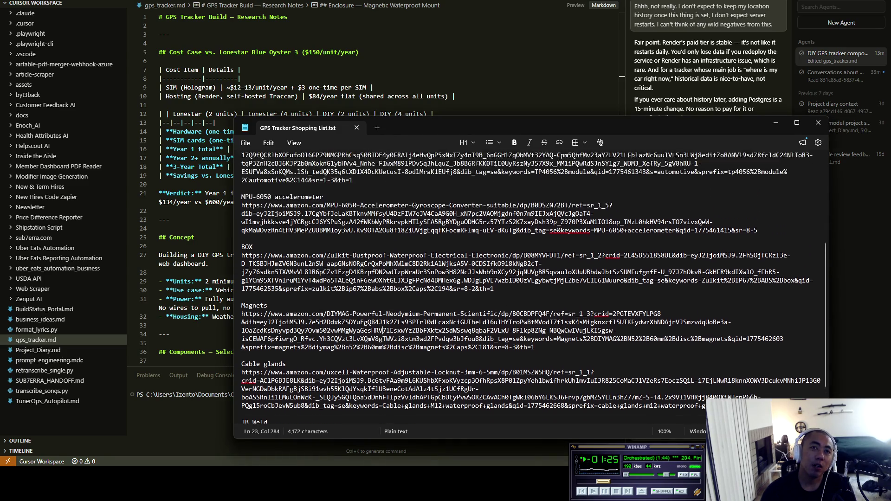
left_click(354, 271)
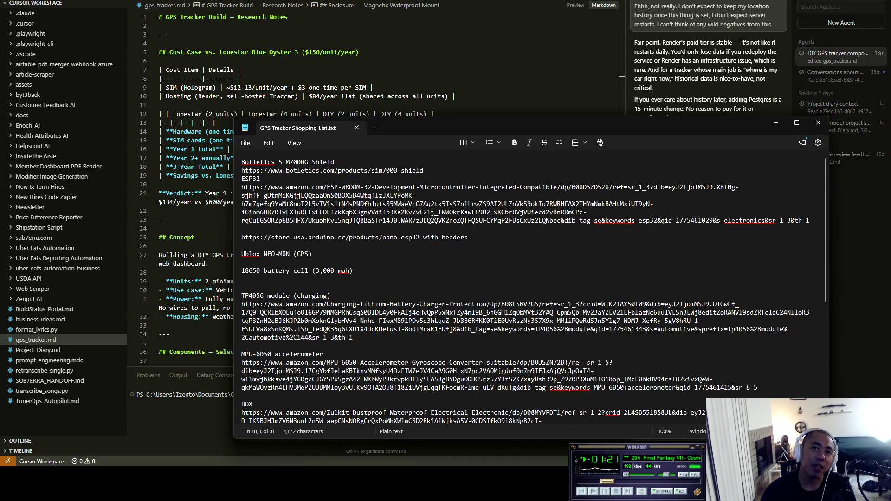
left_click(313, 254)
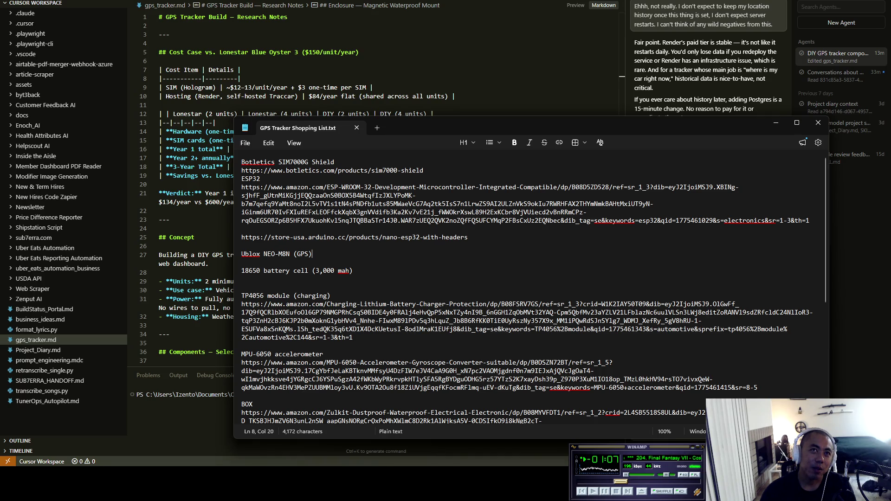
key("ctrl+Home")
key("shift+Down")
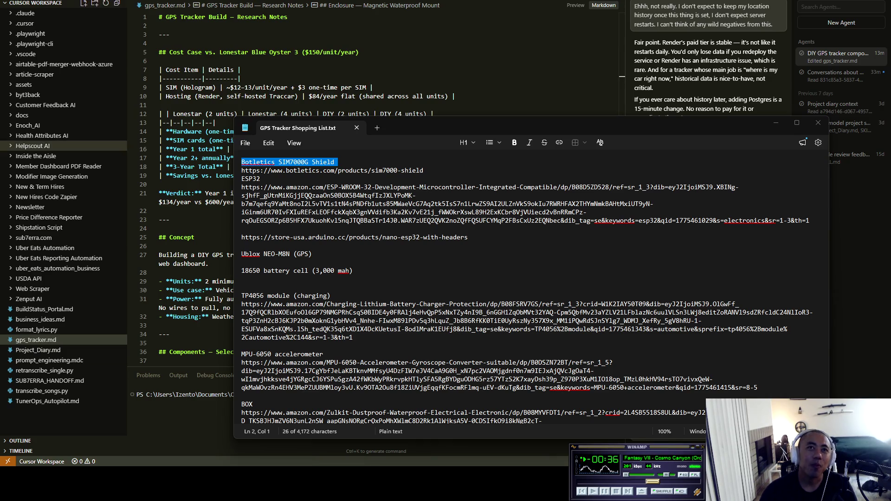
left_click(371, 195)
scroll(371, 195, "down", 8)
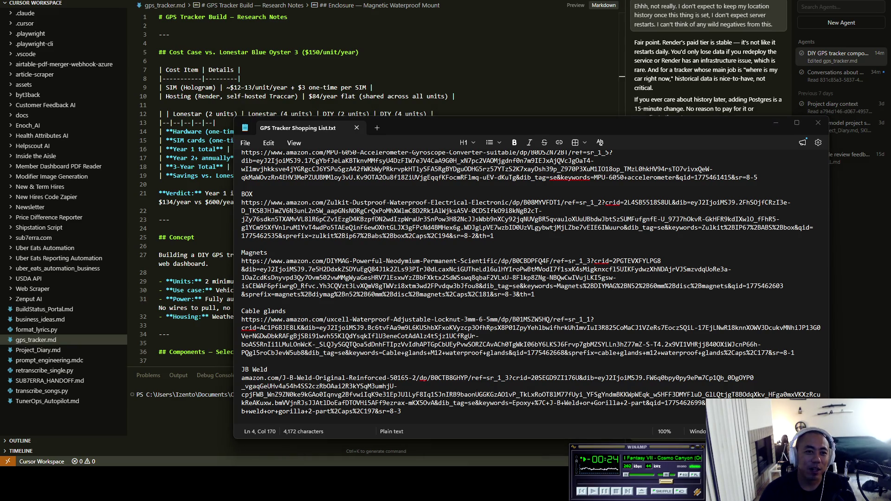
left_click(335, 236)
scroll(335, 236, "up", 6)
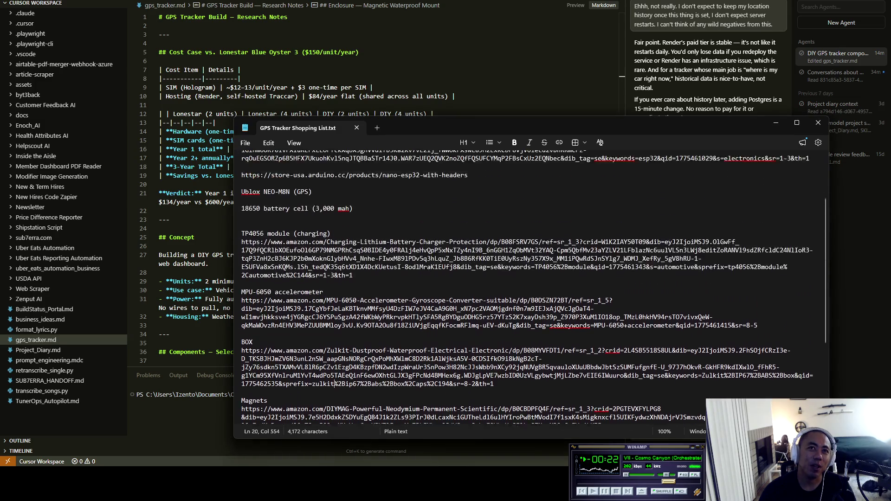
scroll(335, 383, "up", 3)
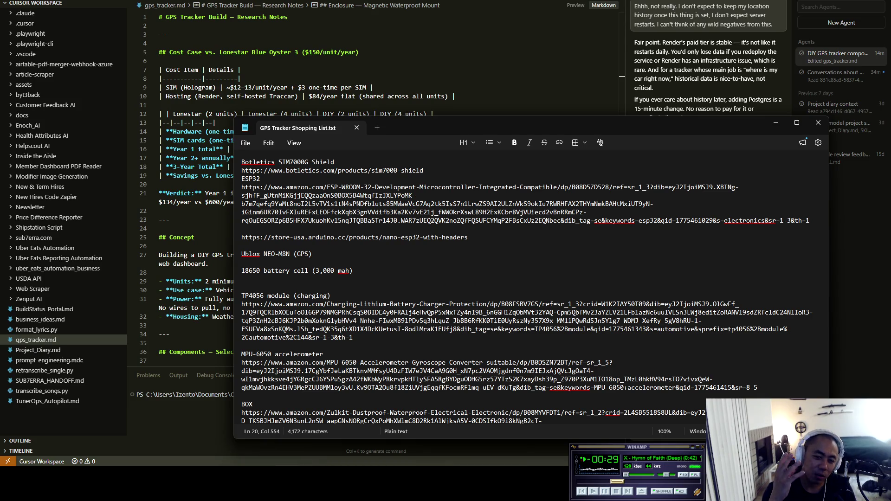
left_click(642, 449)
scroll(642, 450, "down", 3)
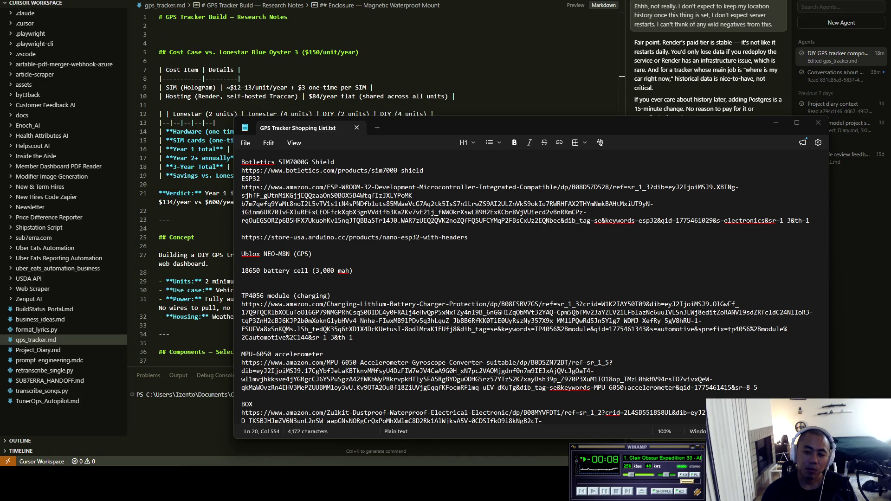
Bring Winamp to the front and pause the playing Expedition 33 track
left_click(643, 456)
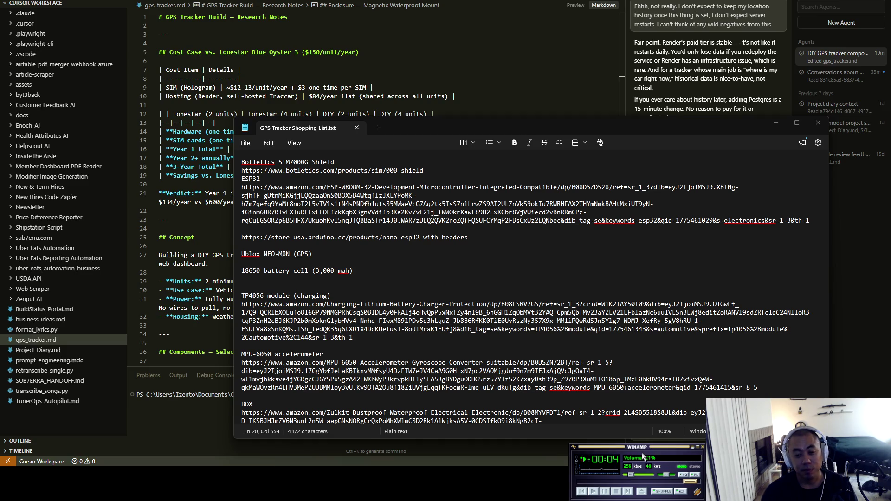
scroll(643, 457, "down", 2)
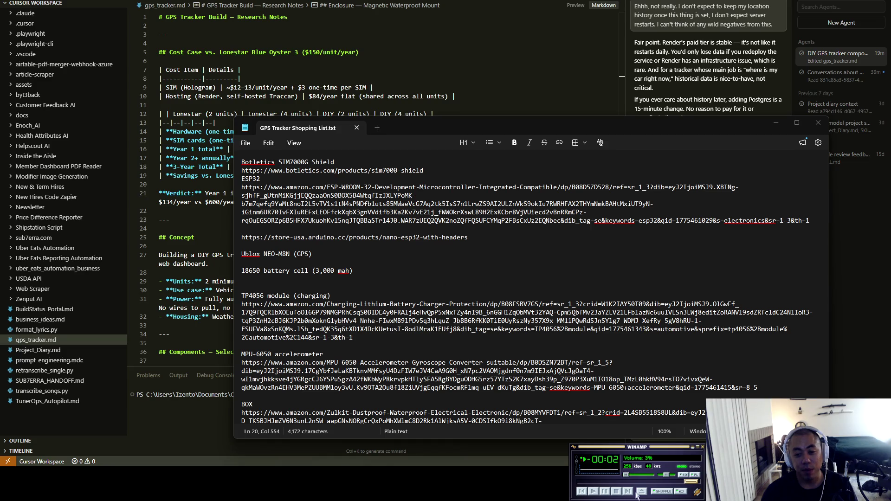
left_click(603, 494)
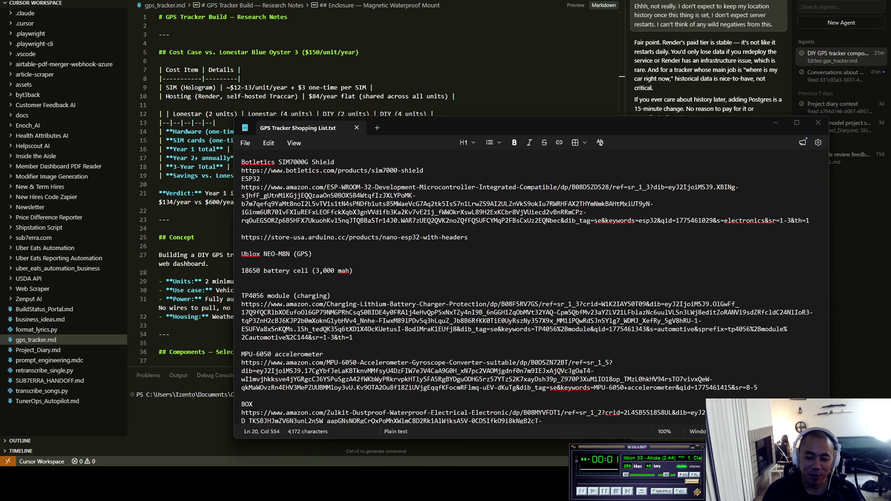
Switch Winamp's timer to remaining time, focus the player, and pause once the track ends
left_click(593, 491)
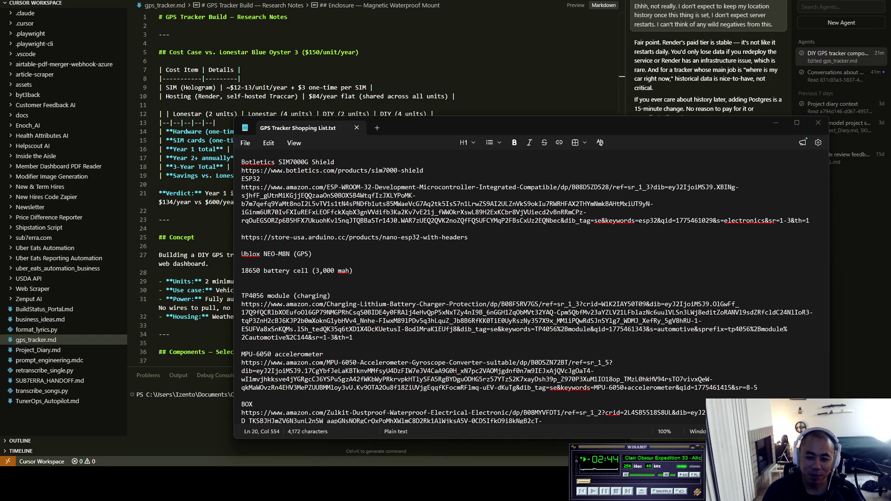
left_click(645, 452)
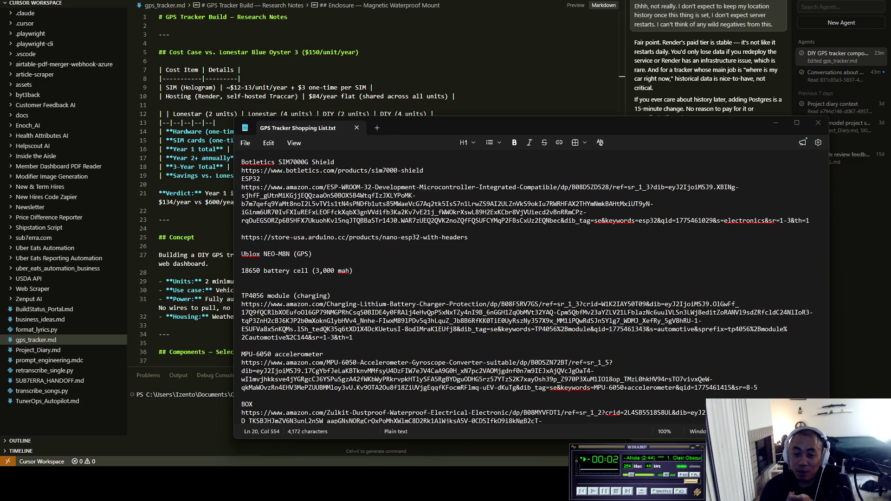
left_click(604, 491)
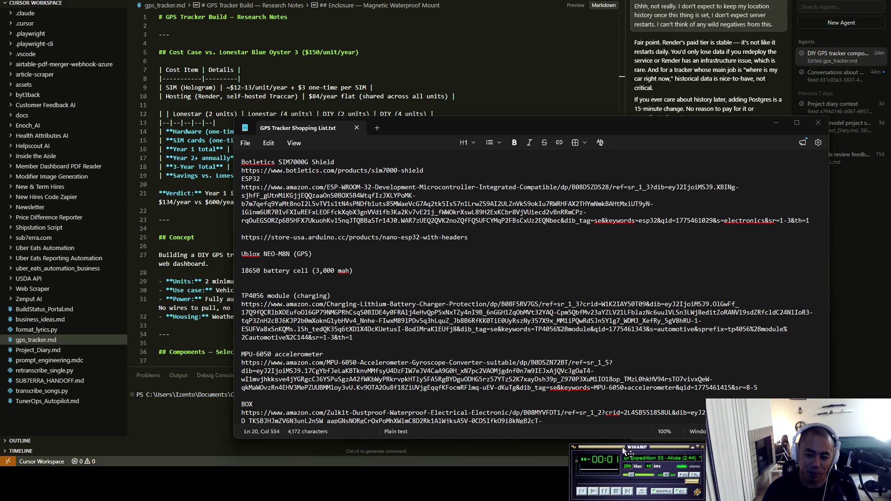
Lower Winamp's volume to 3%, then return to the Cursor editor
scroll(623, 450, "down", 4)
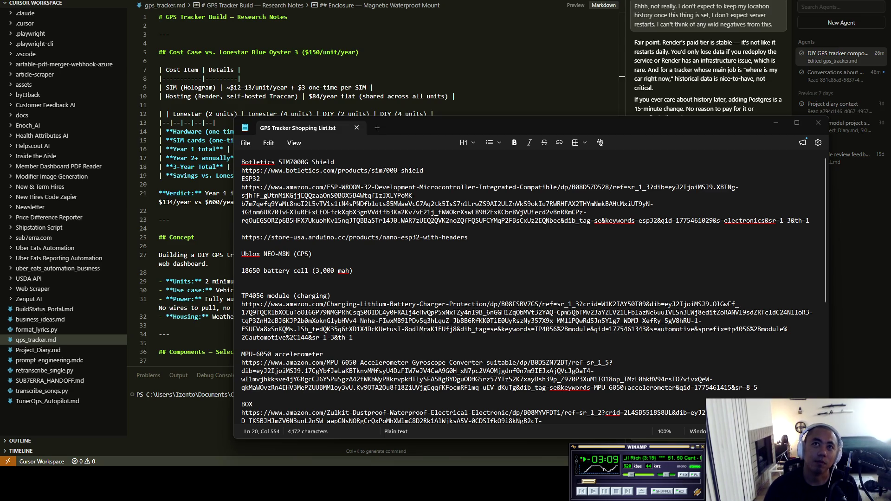
key("alt+Tab")
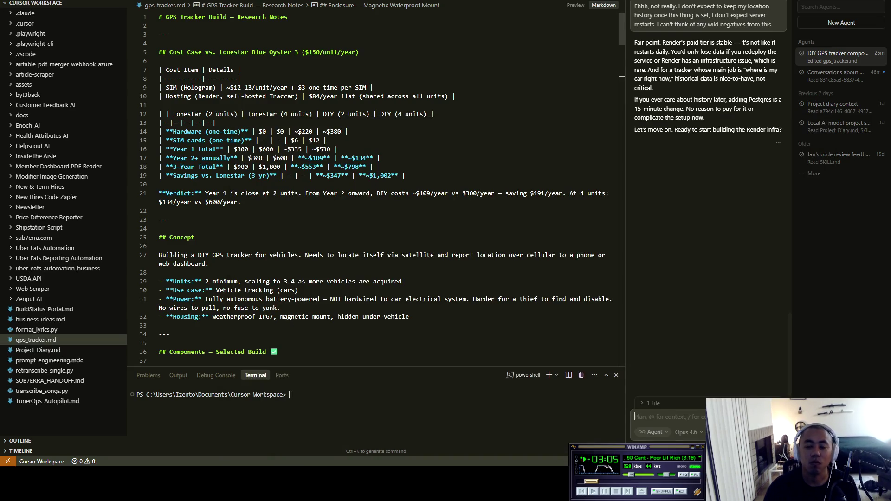
left_click(685, 432)
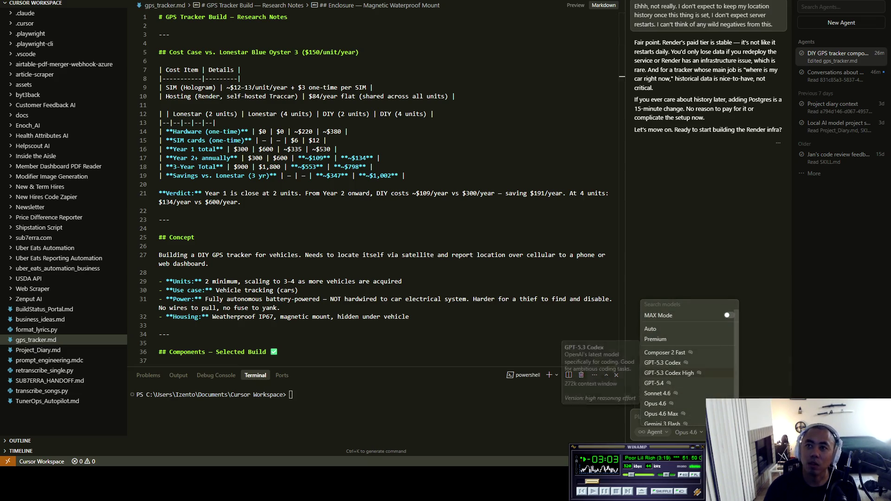
left_click(657, 393)
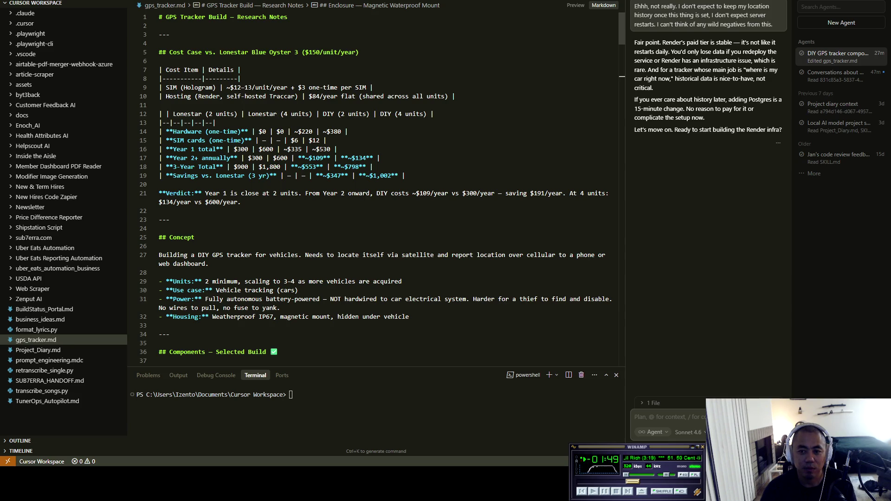
key("alt+Tab")
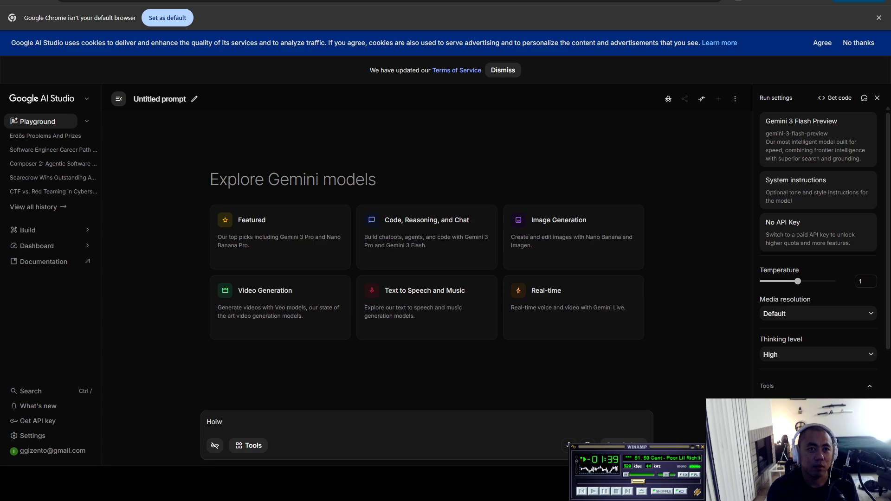
Ask Gemini 'How do I add about me sections in my twitch channel?'
key("BackSpace")
key("BackSpace")
type("w do i")
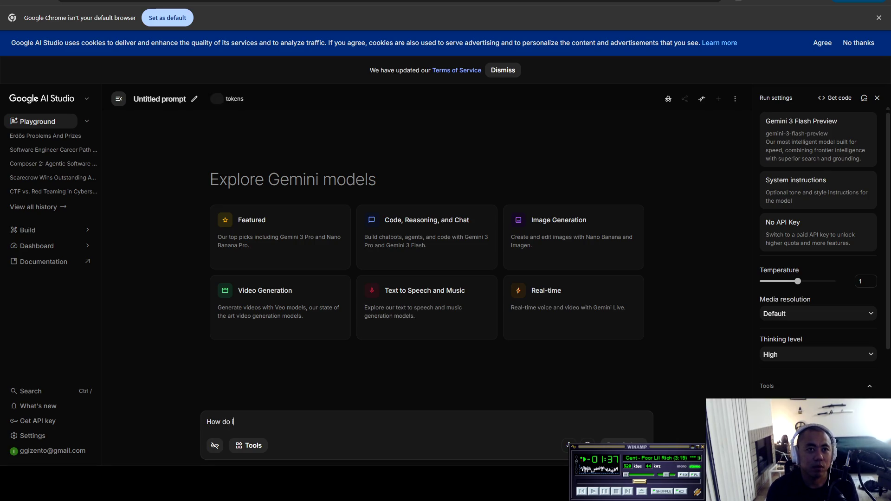
type(" add about me sections in my twitch channel")
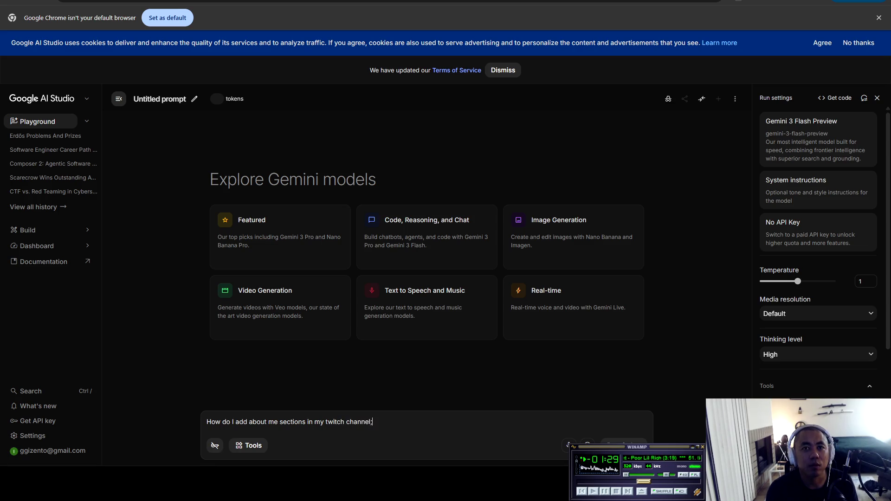
type("?")
key("Return")
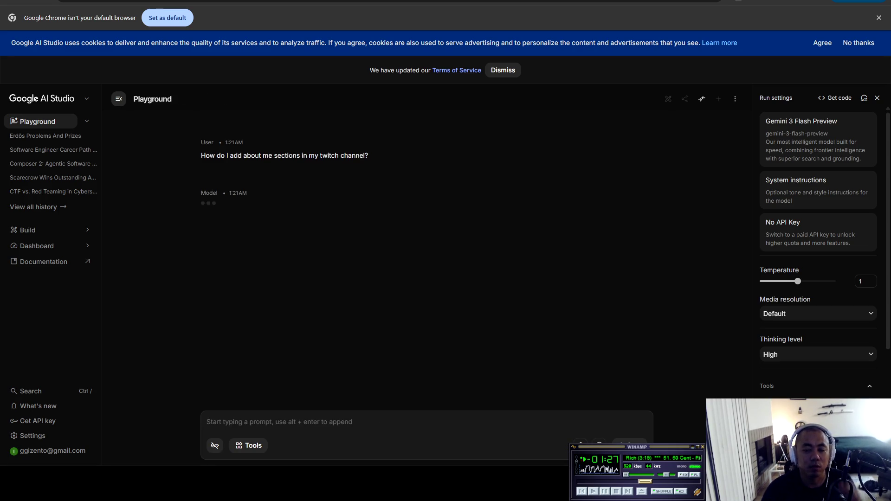
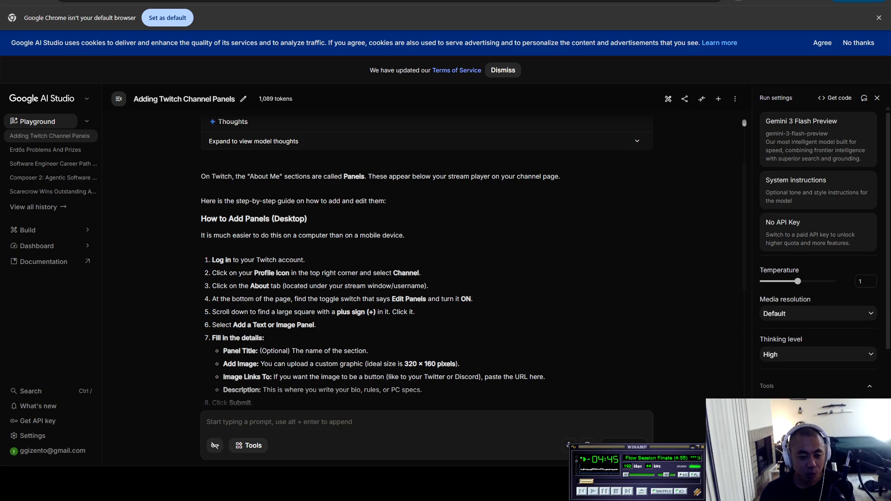
Paste the eight-line About Me list (Vibe Coder to Current Business Analyst) into a new Notepad tab, then hide Notepad
key("alt+Tab")
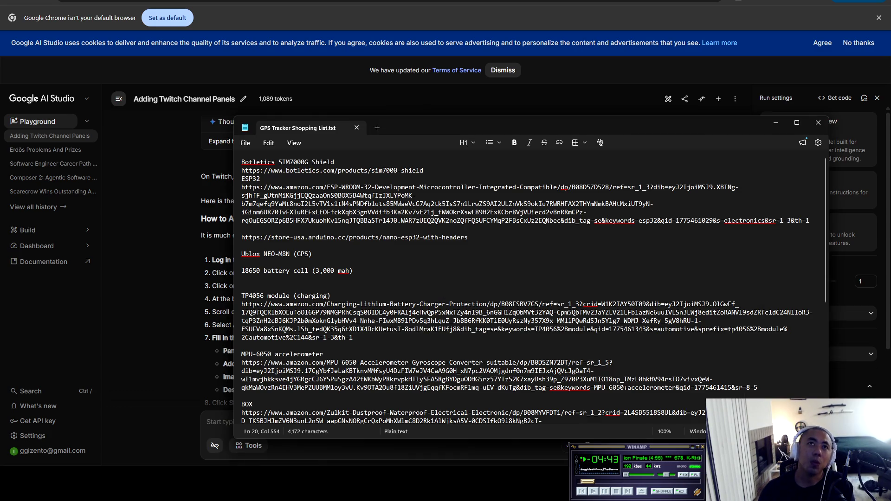
key("ctrl+n")
type("- Vibe Coder - JDM Car Enthusiast - Former Esports Writer & Interviewer - Former Youtuber - Former Top 1000 LoL Player - Former Top 100 Tsukuba on Forza - Former Street Racer - Current Business Analyst")
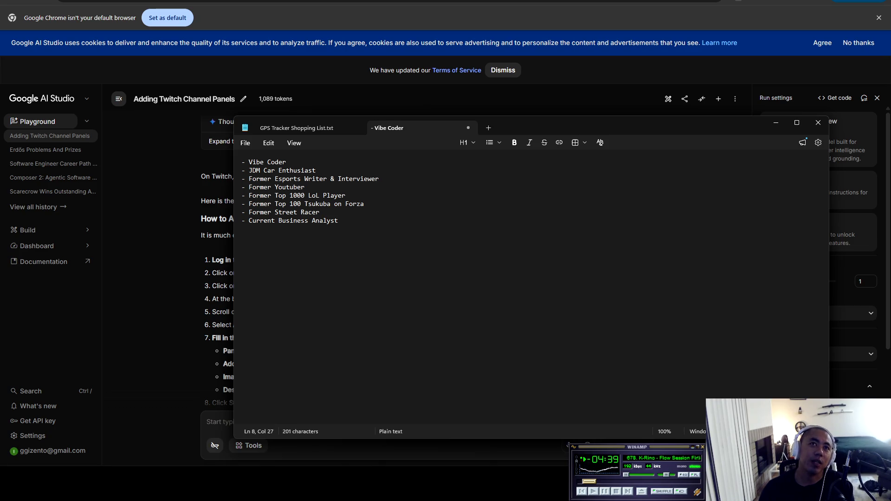
key("alt+Tab")
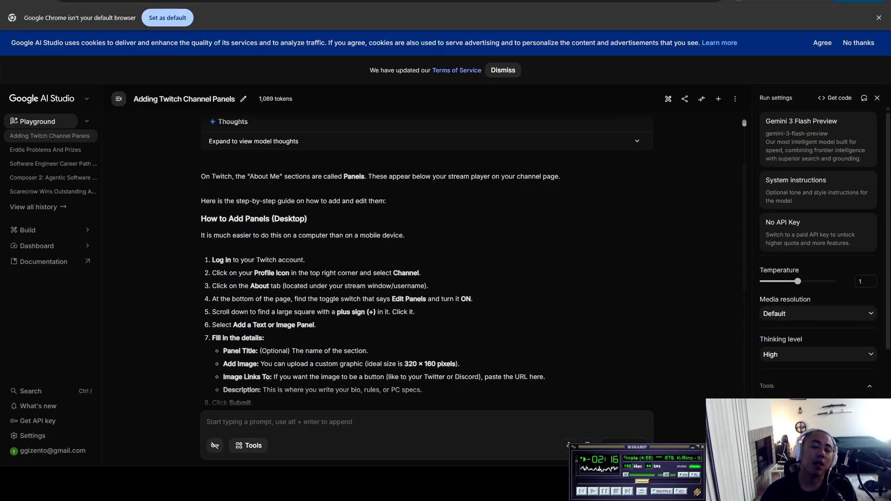
key("alt+Tab")
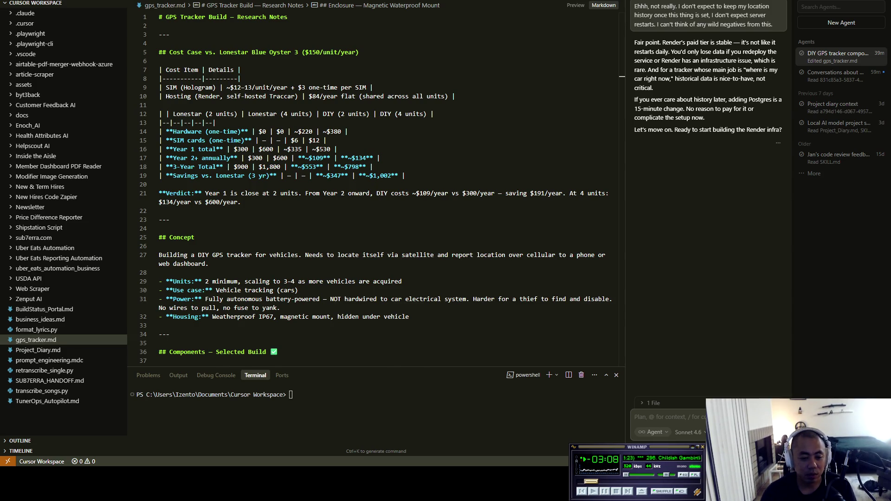
Open the streamer's twitch.tv channel page in a new Chrome tab
key("alt+Tab")
key("ctrl+t")
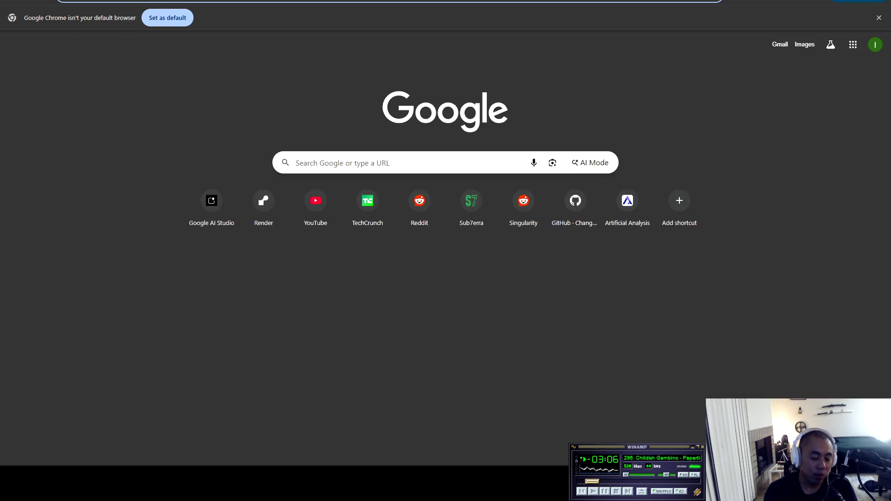
type("twitch.tv")
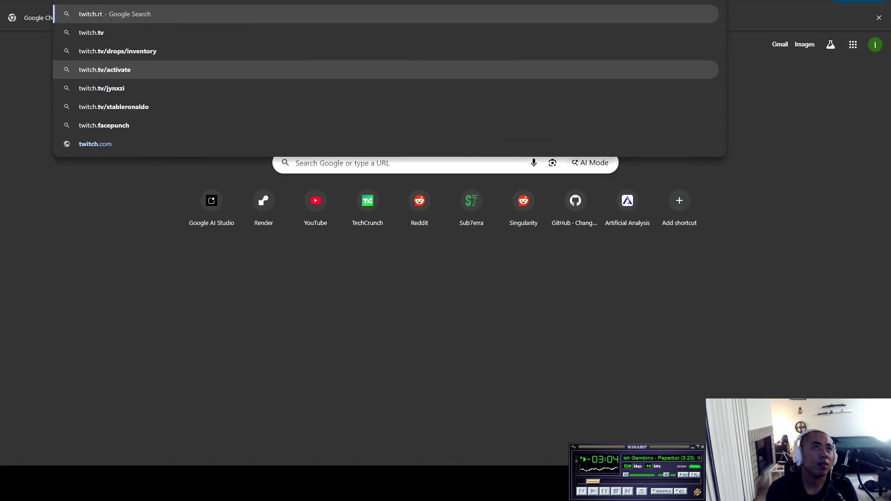
type("/jyggalag")
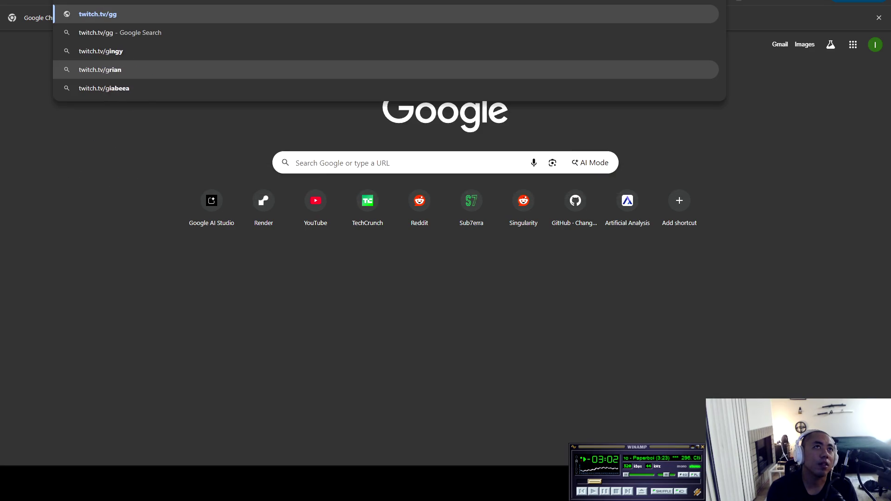
key("Return")
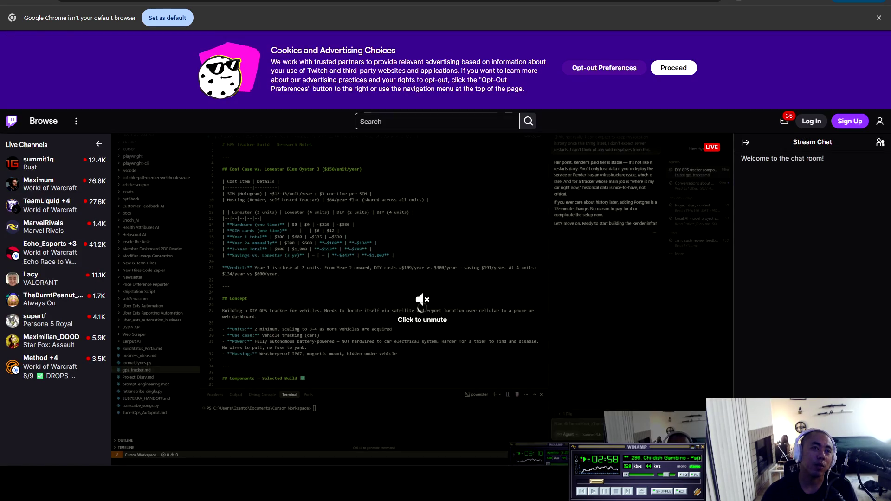
Scroll to the channel panels, dismiss the default-browser prompt and save the cookie opt-out preferences
scroll(422, 279, "down", 4)
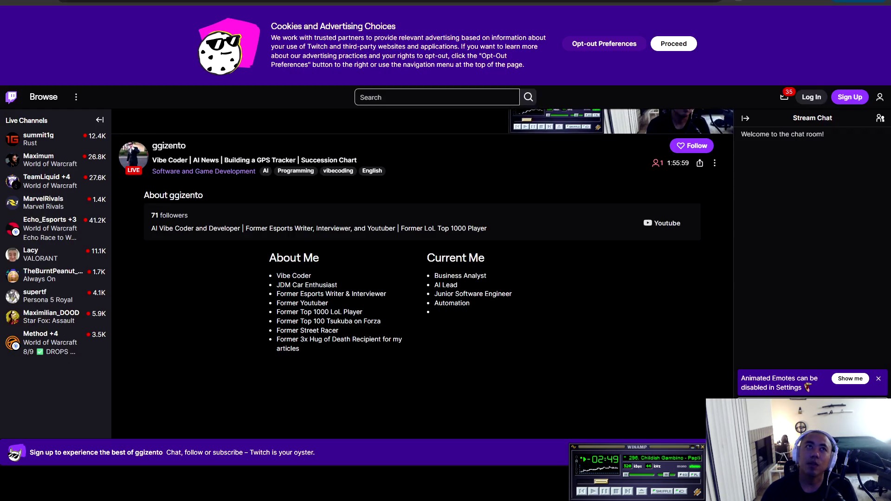
left_click(878, 17)
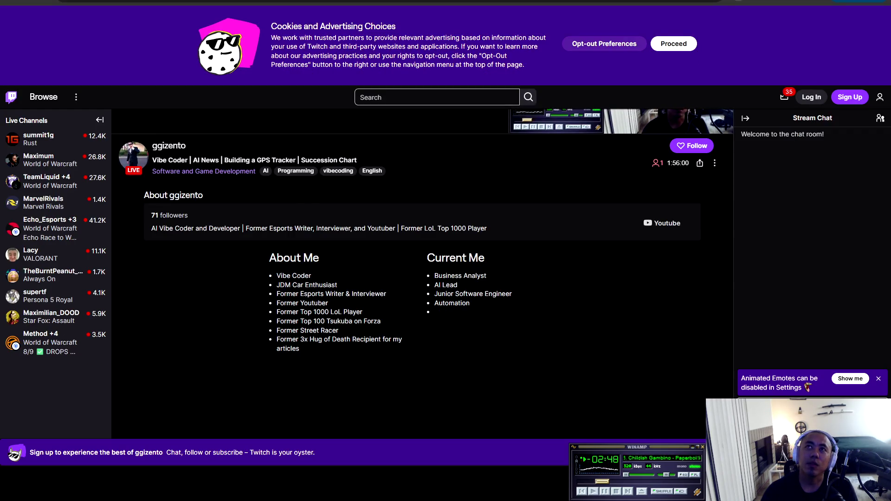
left_click(604, 44)
left_click(594, 337)
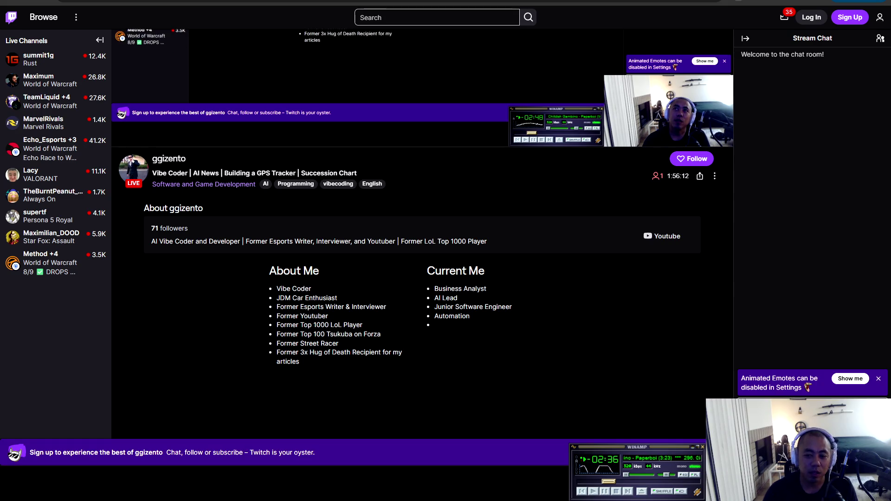
Select and review the About Me and Current Me panel entries, then clear the selection
mouse_move(276, 289)
left_mouse_down()
mouse_move(370, 307)
mouse_move(329, 316)
mouse_move(386, 307)
left_mouse_up()
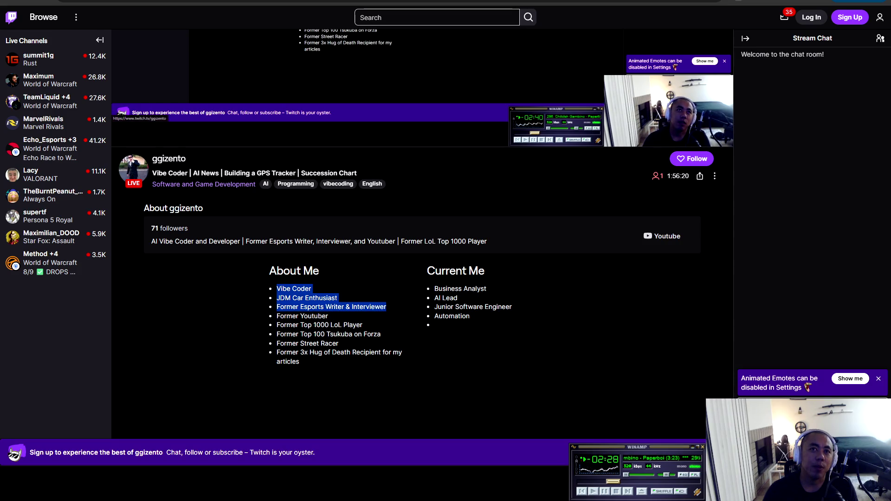
key("alt+Tab")
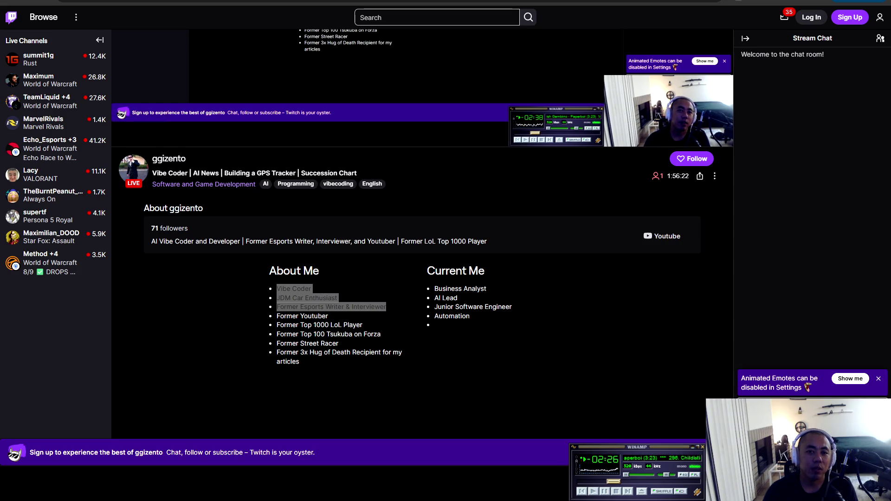
mouse_move(276, 316)
left_mouse_down()
mouse_move(329, 316)
mouse_move(293, 325)
mouse_move(364, 325)
mouse_move(381, 334)
mouse_move(305, 353)
mouse_move(374, 353)
mouse_move(276, 343)
mouse_move(401, 353)
mouse_move(299, 361)
mouse_move(380, 353)
mouse_move(276, 298)
mouse_move(485, 271)
mouse_move(434, 271)
left_mouse_up()
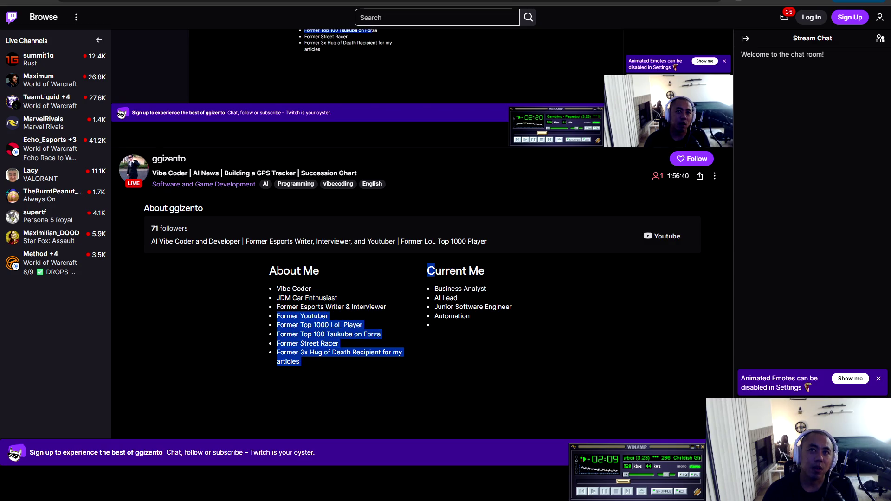
mouse_move(276, 288)
left_mouse_down()
mouse_move(462, 271)
mouse_move(482, 289)
mouse_move(454, 297)
mouse_move(467, 316)
mouse_move(496, 306)
mouse_move(470, 316)
left_mouse_up()
left_click(470, 316)
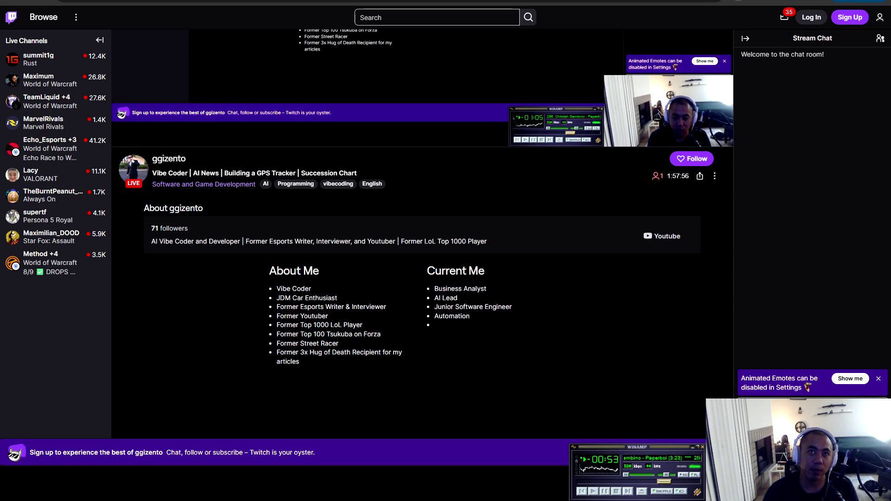
scroll(423, 232, "up", 5)
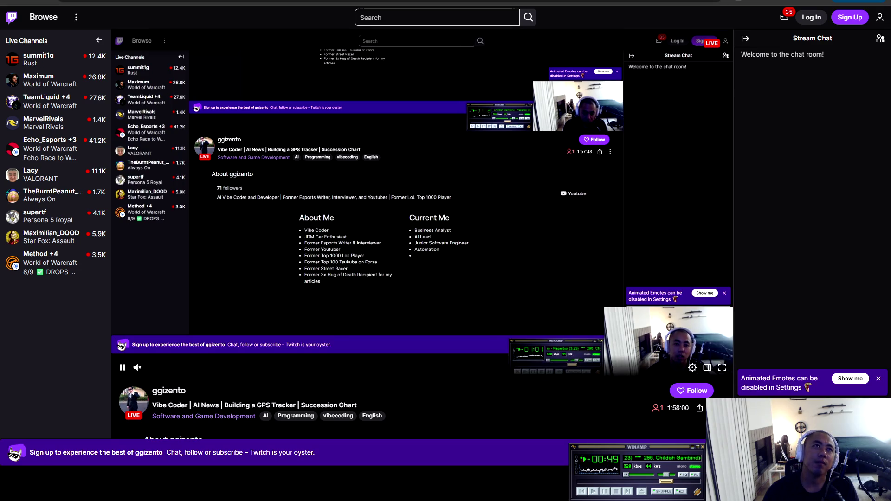
scroll(422, 232, "down", 9)
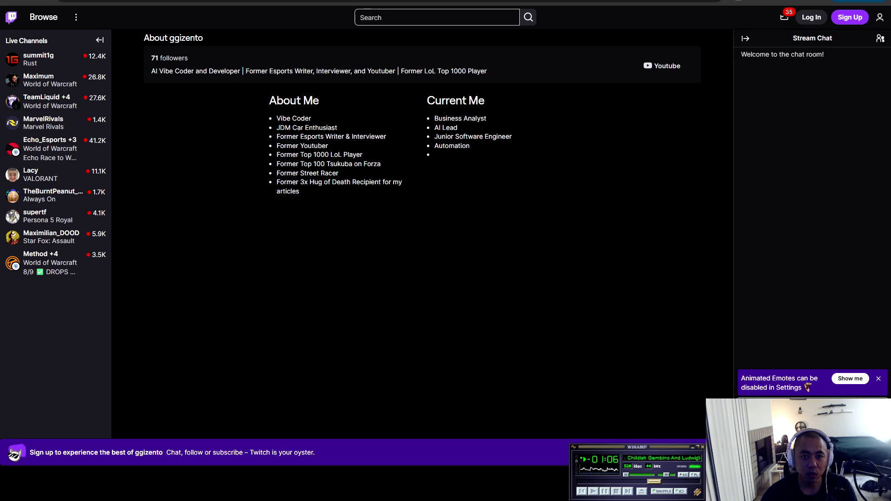
Search Google for 'nico club ca18det' in a new tab and open the CA18DET build thread result
key("ctrl+t")
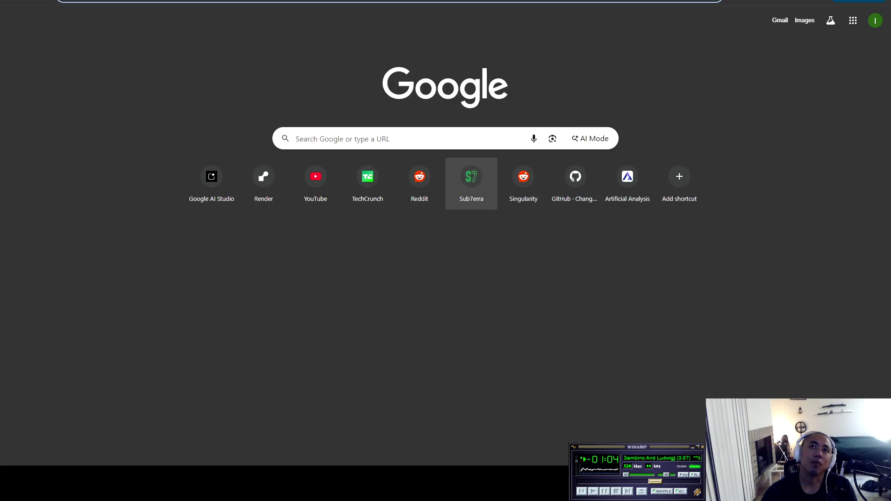
type("nico")
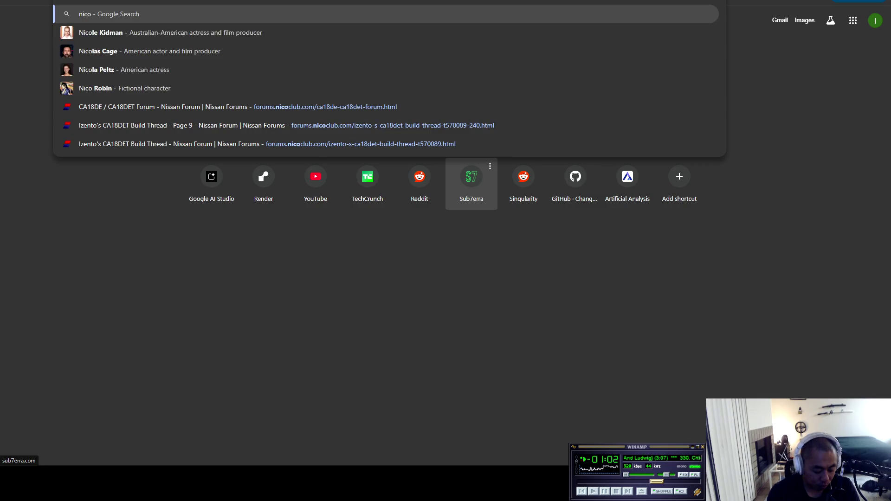
type(" clubs13")
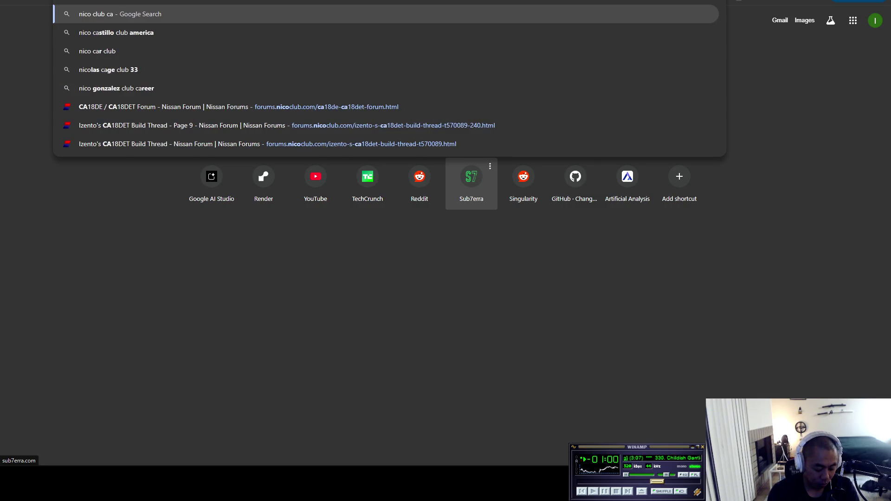
type("18det")
key("Return")
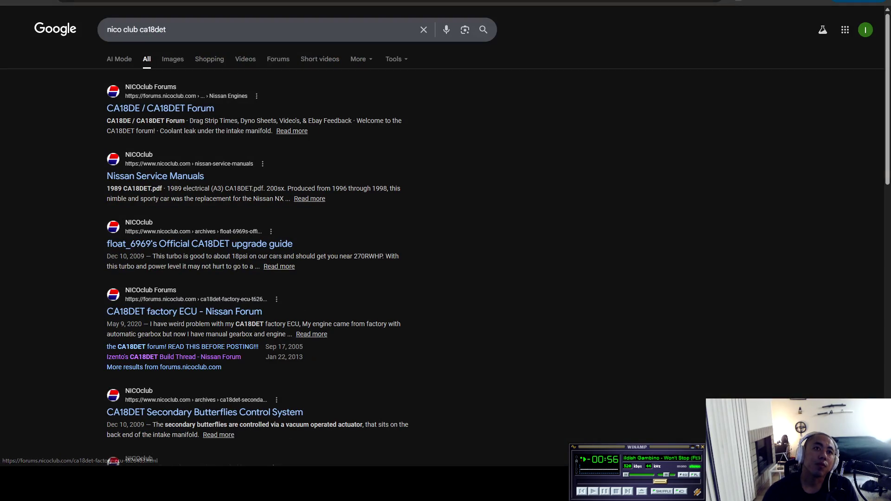
left_click(163, 367)
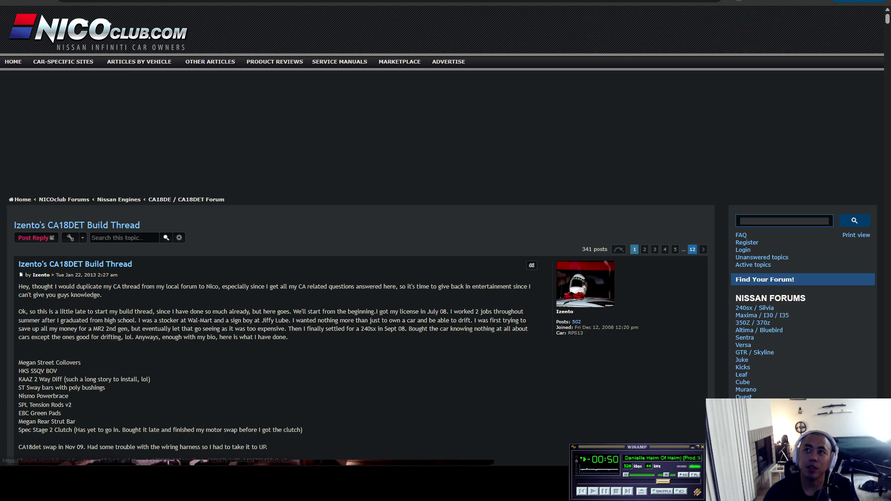
Browse the build thread's later pages, ending up on page 10
left_click(692, 249)
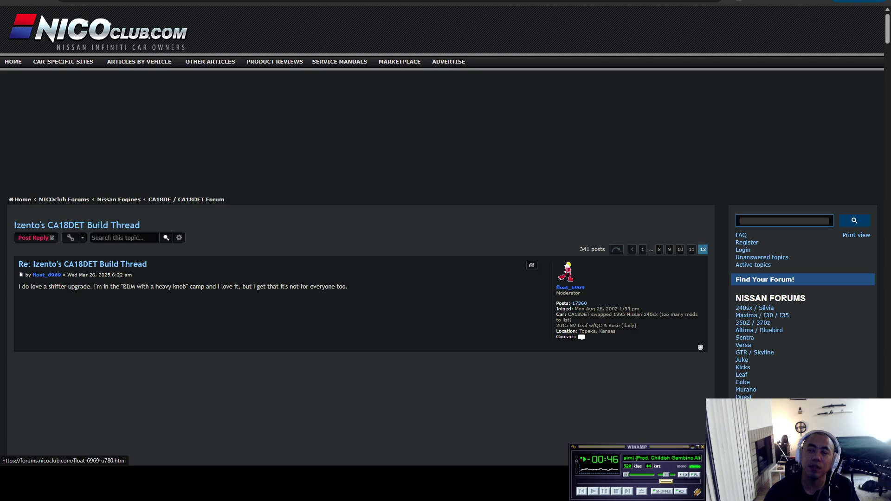
left_click(692, 249)
scroll(692, 250, "down", 10)
scroll(353, 231, "down", 20)
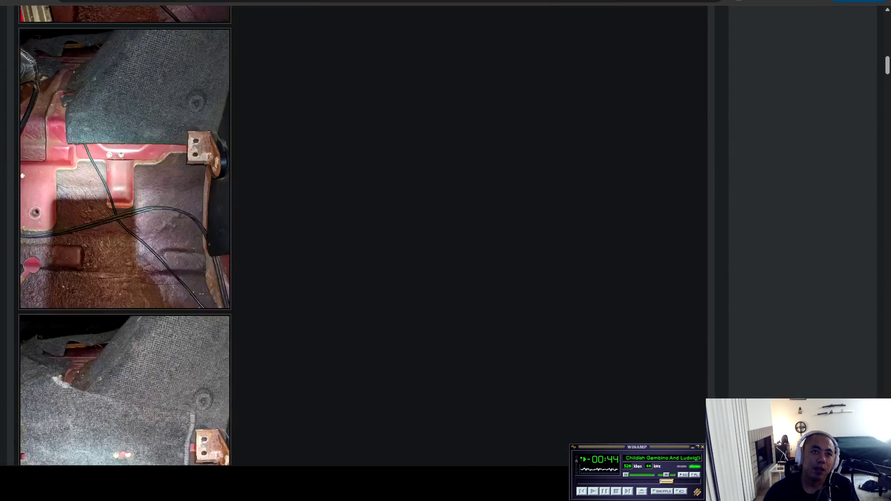
scroll(353, 232, "down", 20)
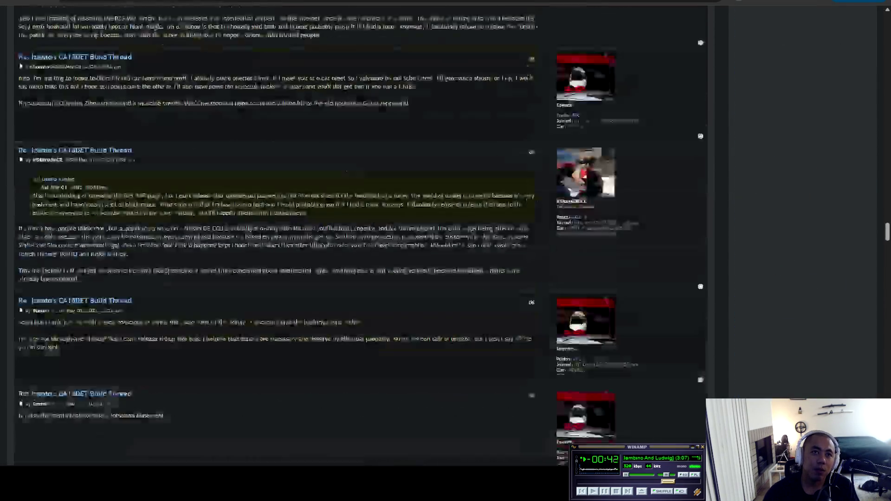
scroll(353, 232, "up", 20)
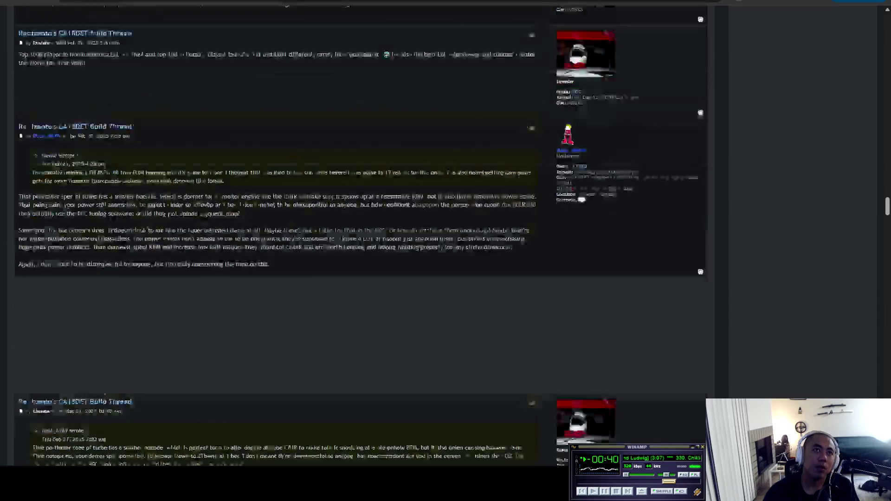
scroll(353, 232, "up", 20)
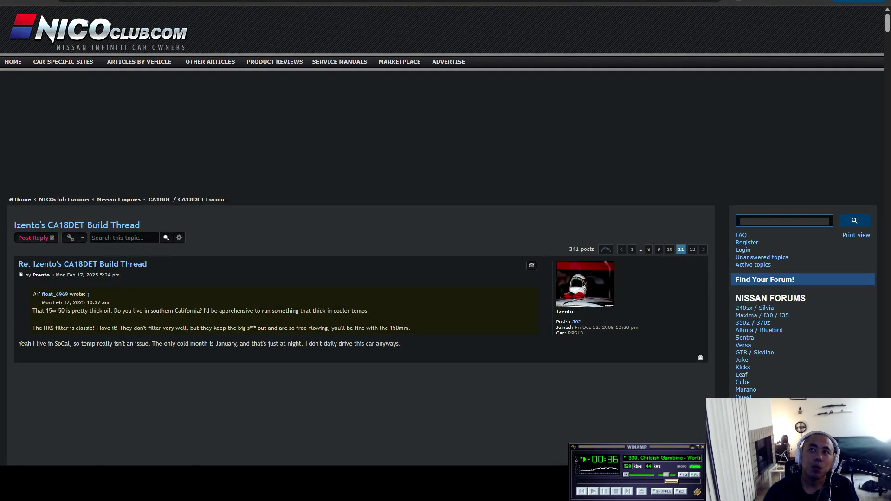
left_click(670, 249)
scroll(353, 232, "down", 20)
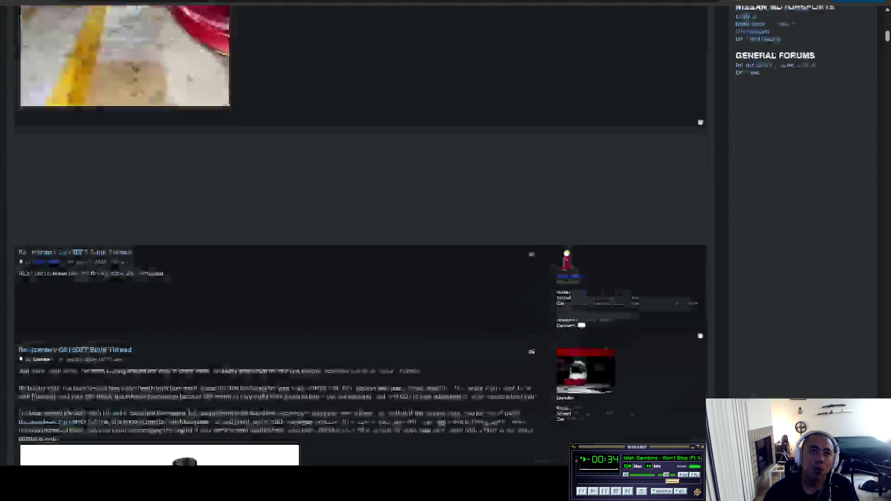
scroll(353, 232, "up", 9)
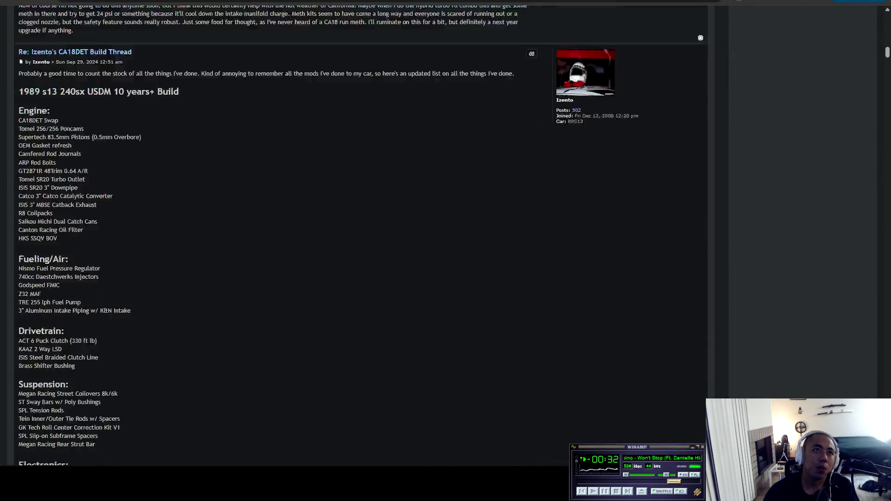
Select the build parts list from its heading to the downpipe line, then go to page 11
mouse_move(19, 230)
left_mouse_down()
mouse_move(180, 231)
mouse_move(51, 252)
mouse_move(77, 326)
mouse_move(93, 454)
mouse_move(49, 282)
mouse_move(49, 237)
mouse_move(77, 334)
left_mouse_up()
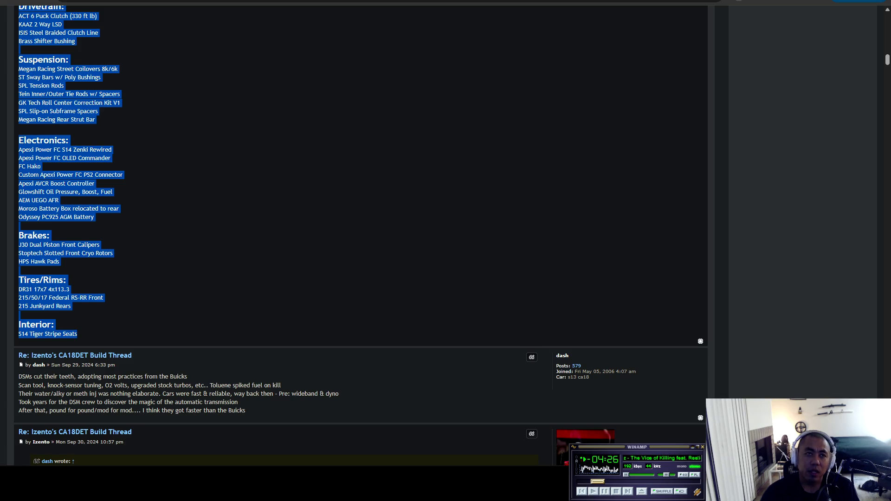
left_click(353, 232)
scroll(360, 209, "down", 5)
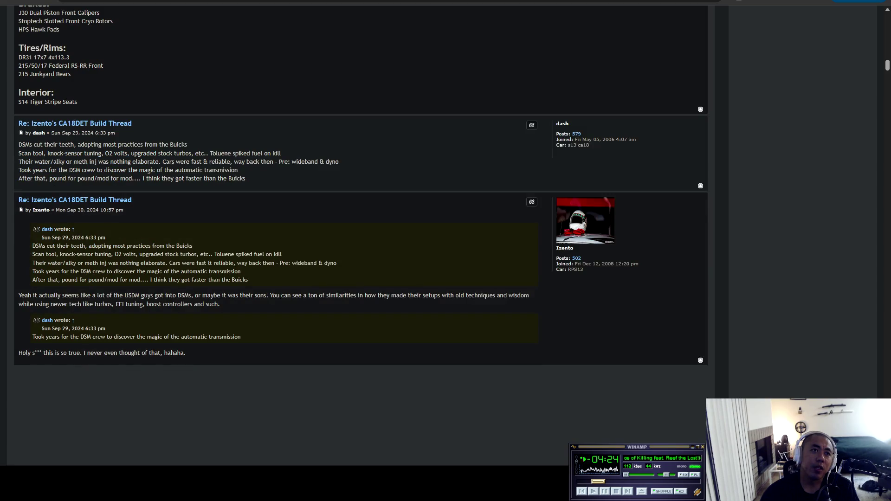
scroll(353, 232, "up", 15)
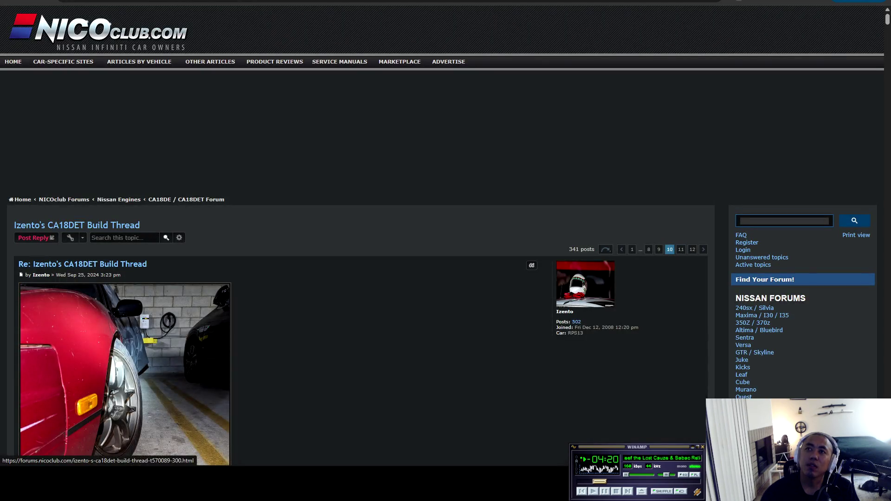
left_click(681, 249)
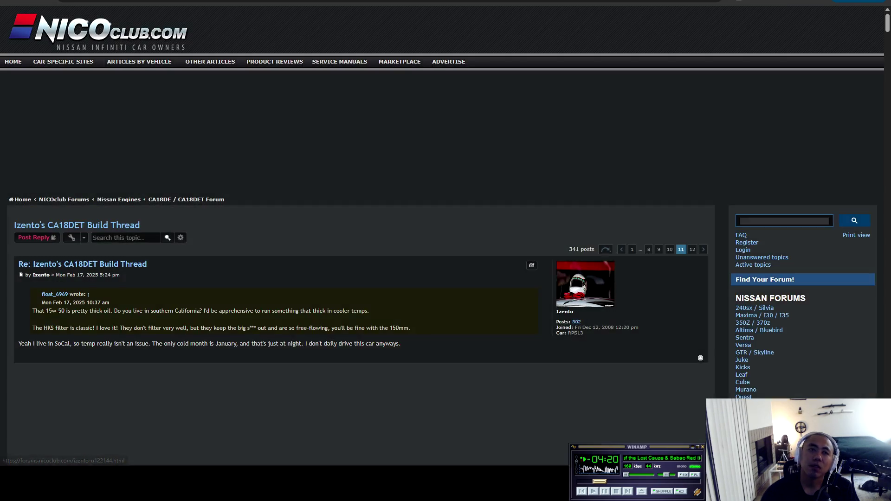
Scroll page 11 past the photos and Feb–Mar replies to the Mar 03 tuning-software posts
scroll(680, 249, "down", 5)
scroll(353, 231, "down", 20)
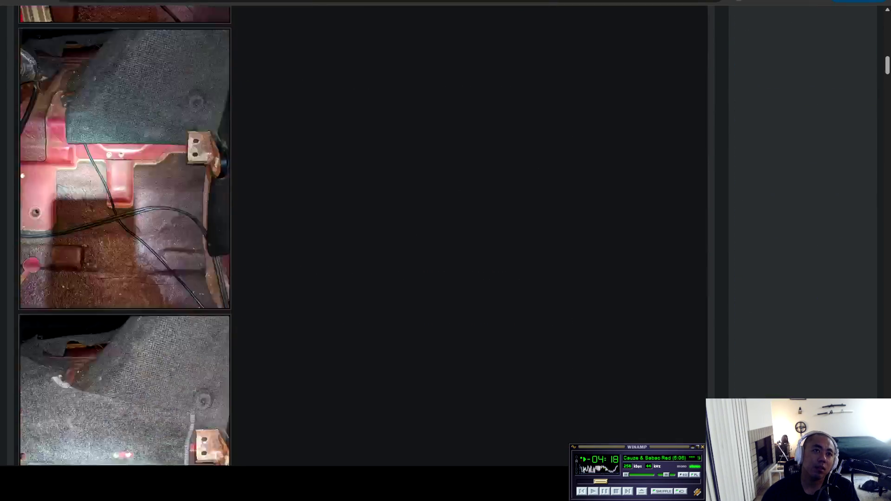
scroll(353, 231, "down", 20)
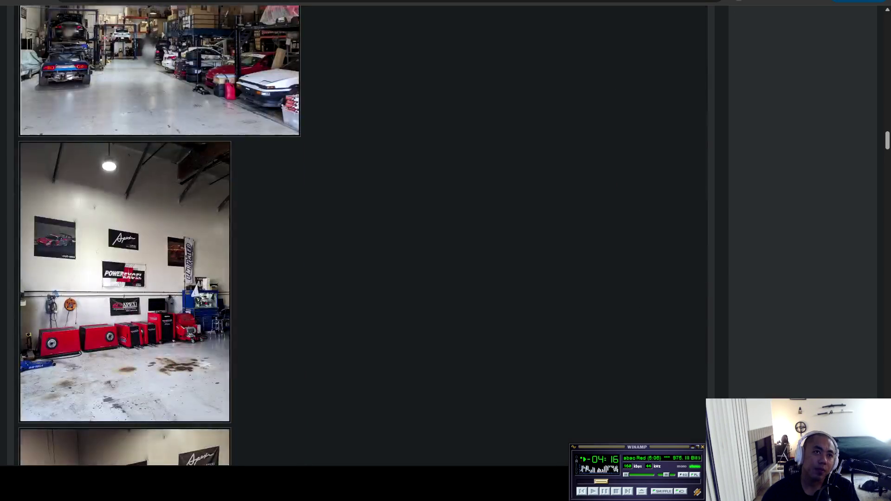
scroll(353, 231, "down", 7)
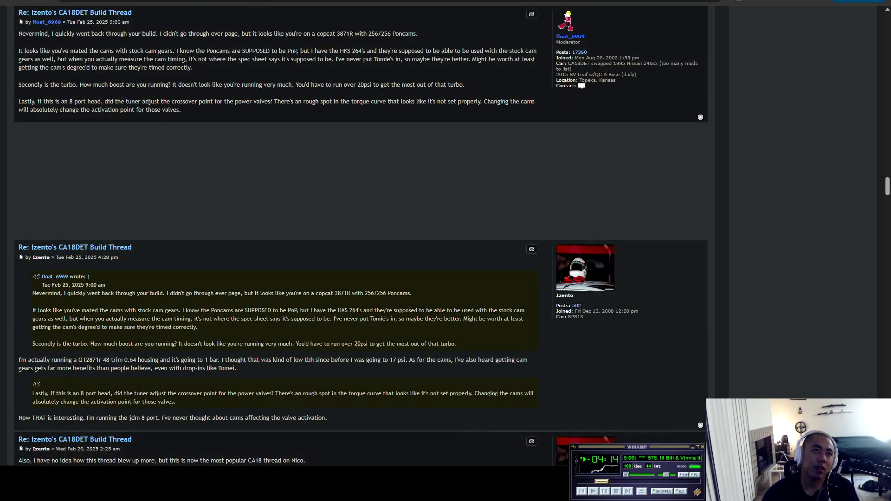
scroll(353, 232, "up", 3)
scroll(353, 232, "down", 20)
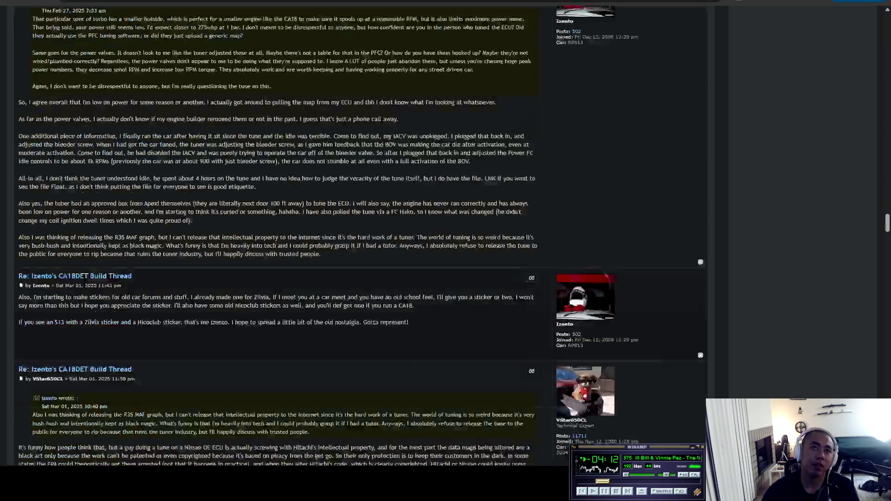
scroll(353, 232, "down", 15)
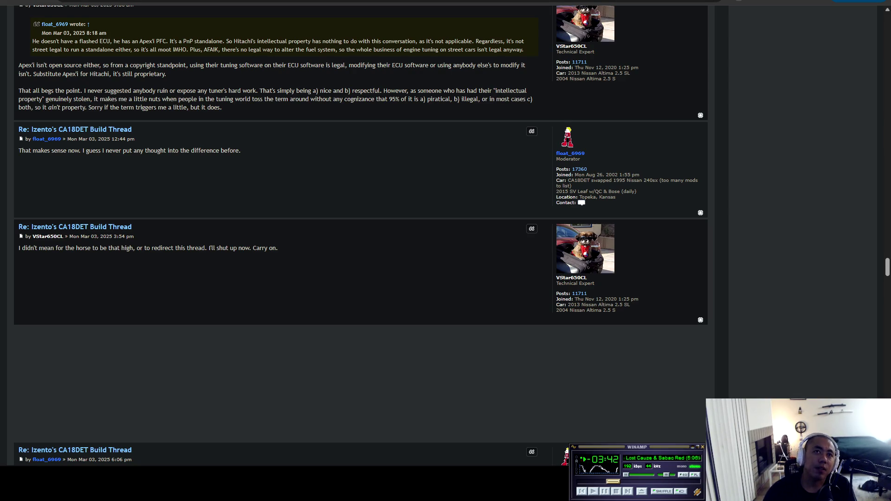
scroll(361, 235, "down", 5)
Scroll down to the end of page 11 of the build thread
scroll(361, 235, "down", 10)
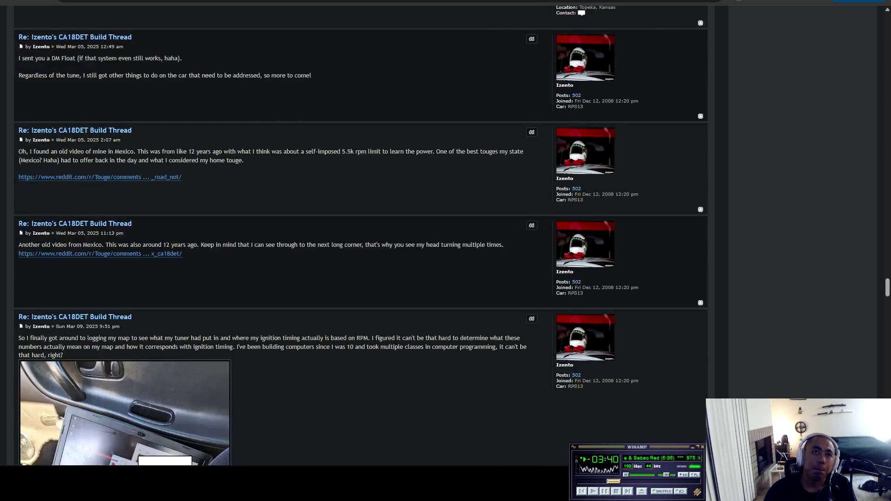
scroll(361, 236, "down", 15)
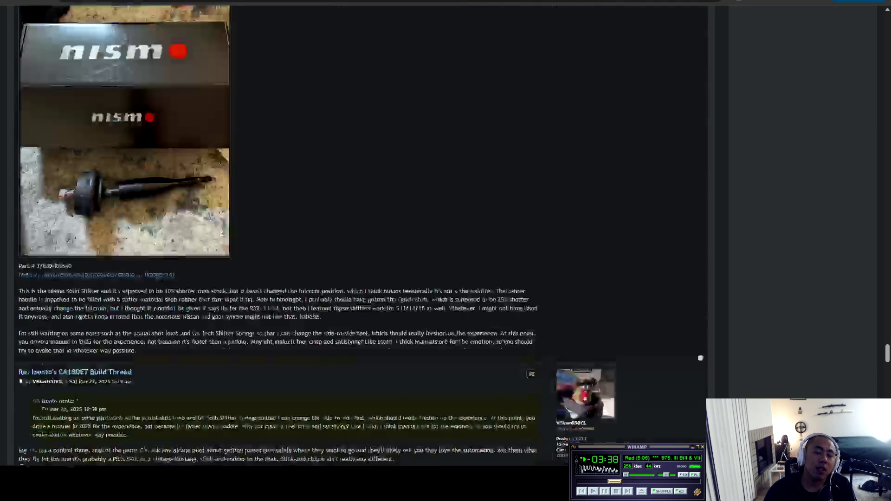
scroll(361, 235, "down", 4)
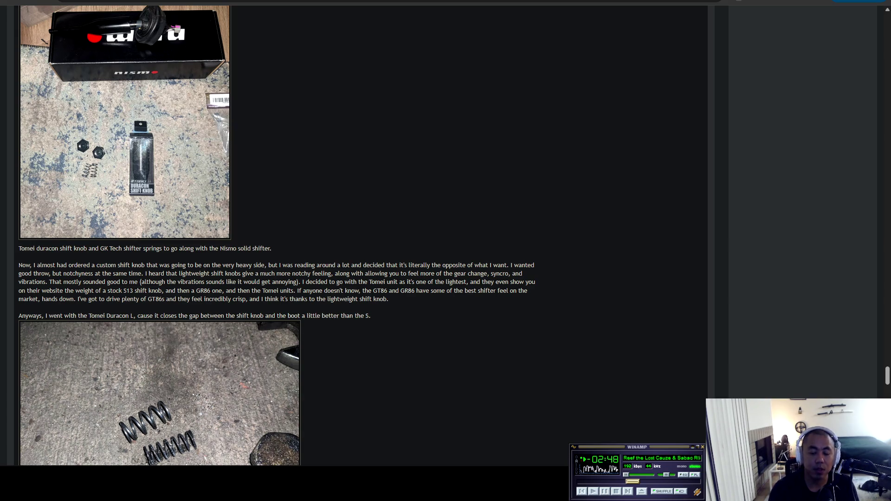
scroll(279, 231, "down", 15)
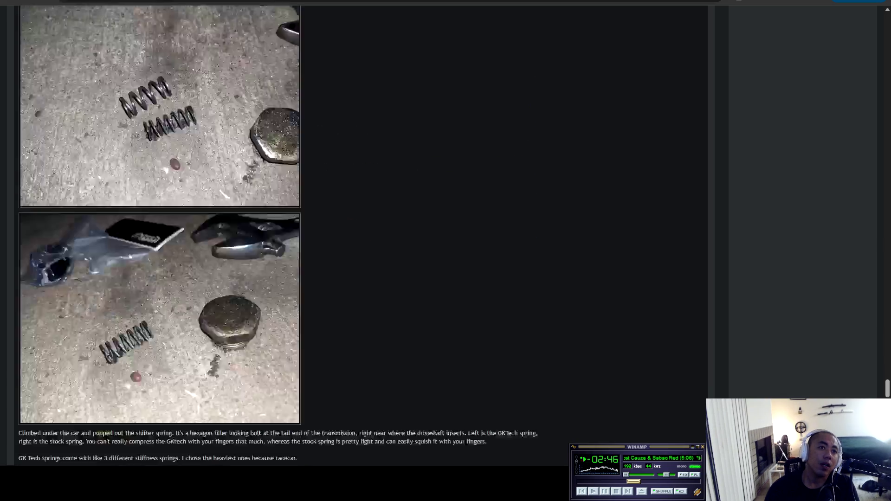
scroll(160, 232, "down", 15)
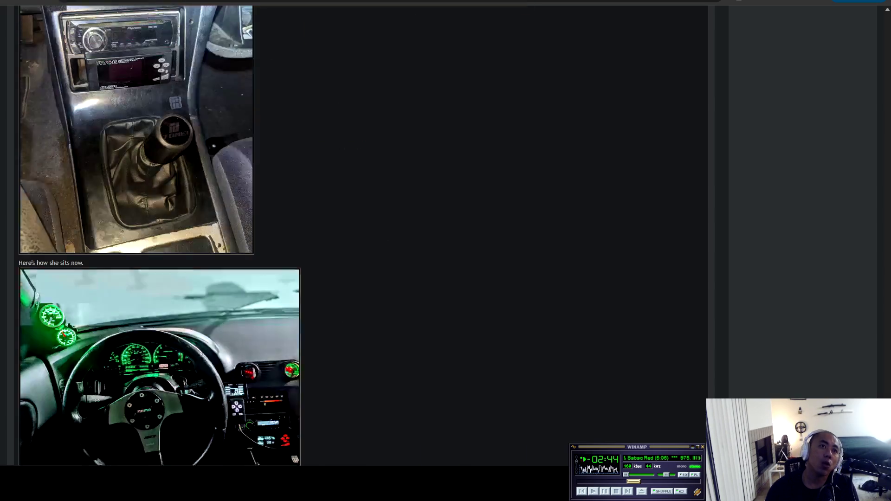
scroll(160, 232, "down", 5)
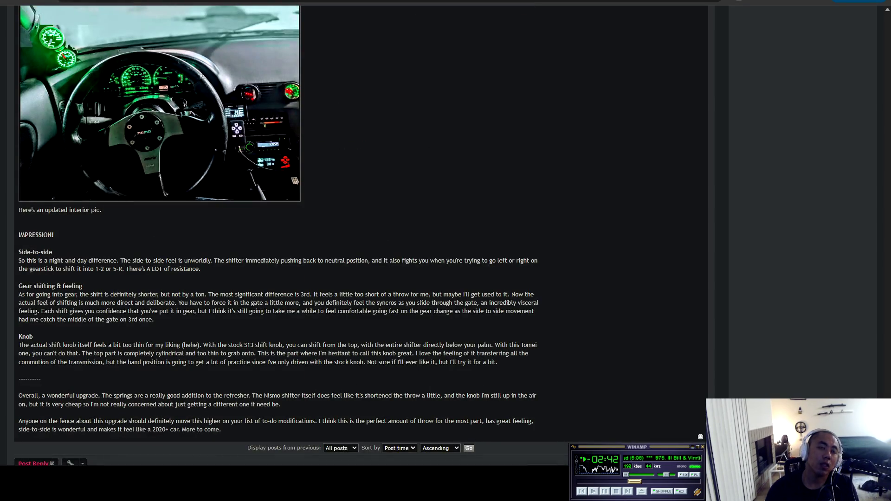
scroll(279, 232, "up", 20)
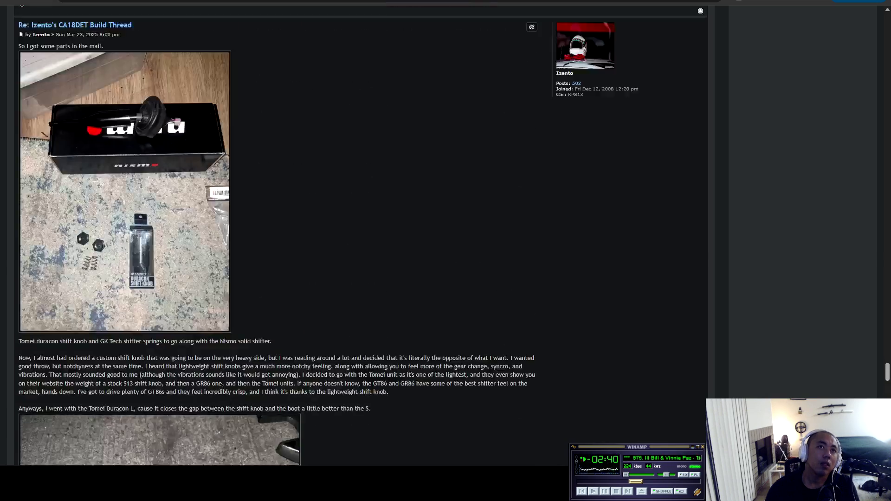
scroll(278, 232, "down", 20)
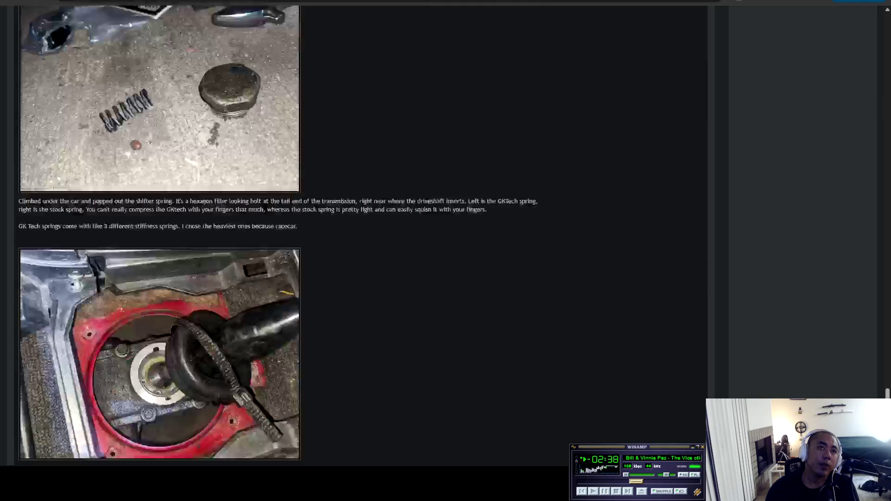
scroll(361, 232, "down", 15)
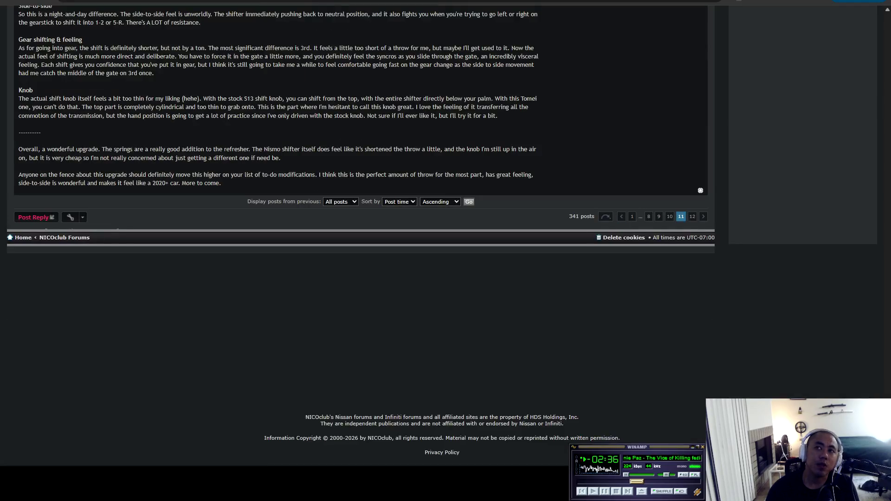
Go to page 12 and scroll through the later car photos
left_click(692, 216)
scroll(692, 217, "down", 10)
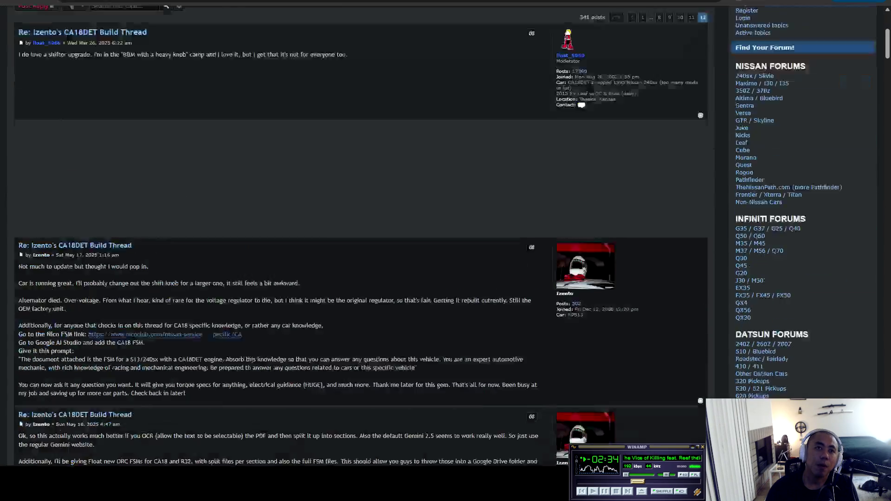
scroll(363, 232, "down", 20)
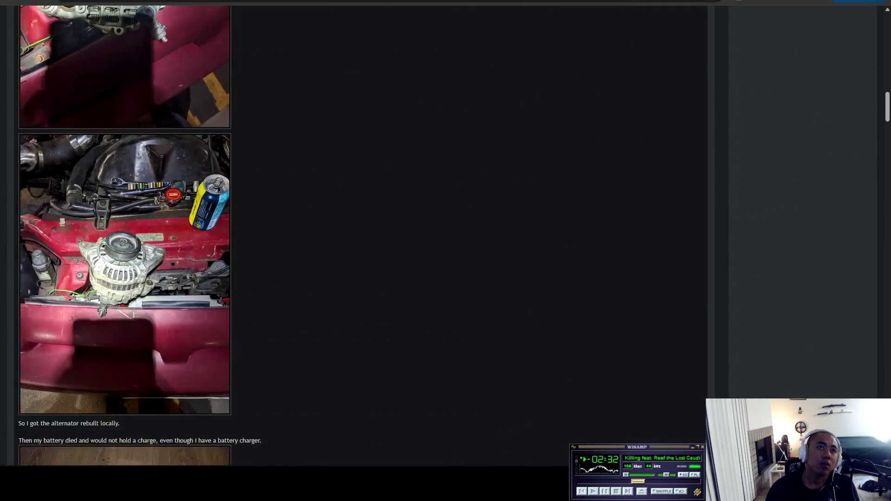
scroll(362, 231, "down", 20)
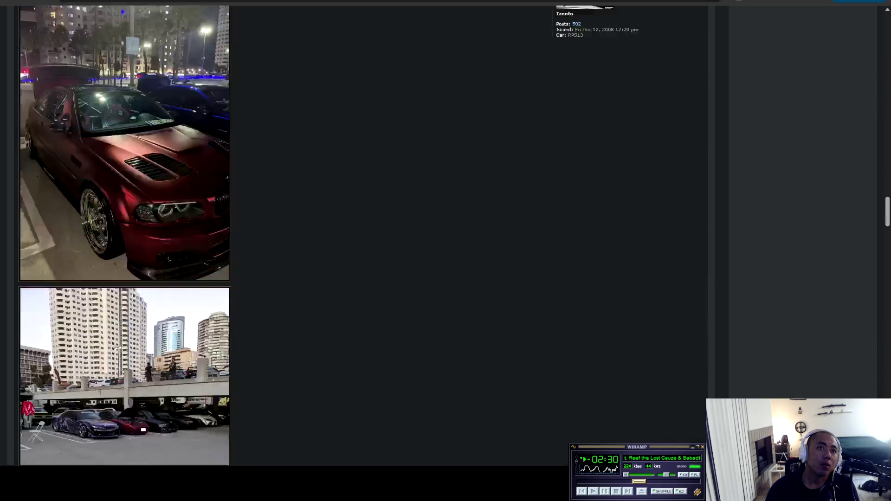
scroll(362, 231, "down", 20)
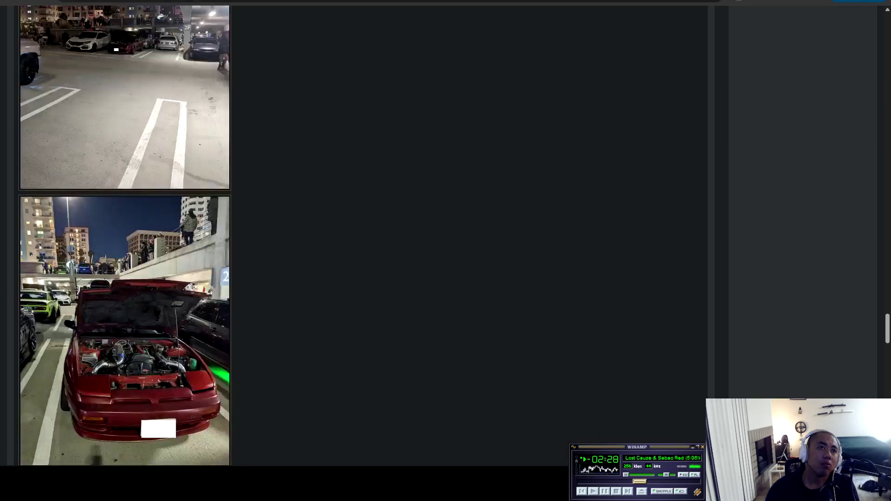
scroll(362, 232, "down", 20)
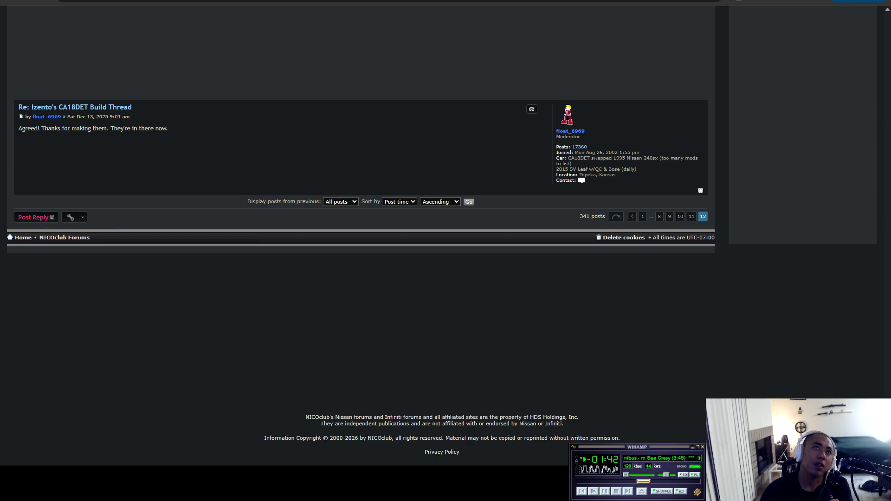
Cycle past the Google results and Twitch channel tabs to the Google AI Studio chat
key("ctrl+Tab")
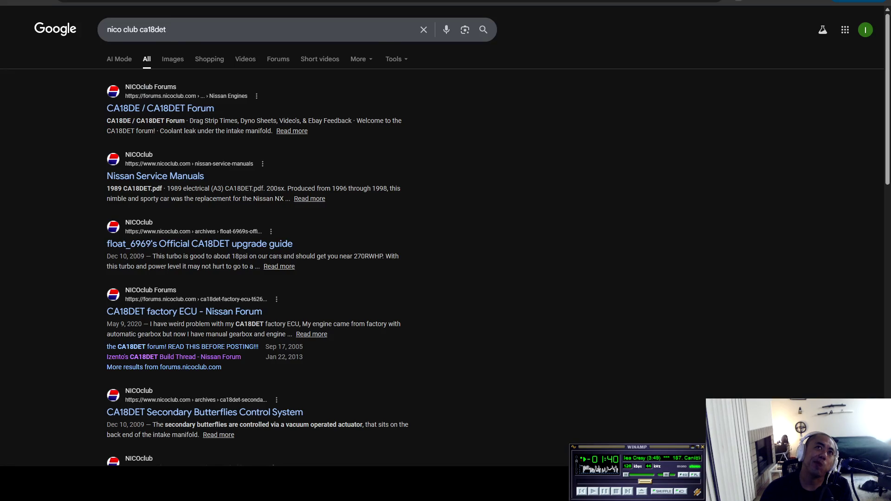
key("ctrl+Tab")
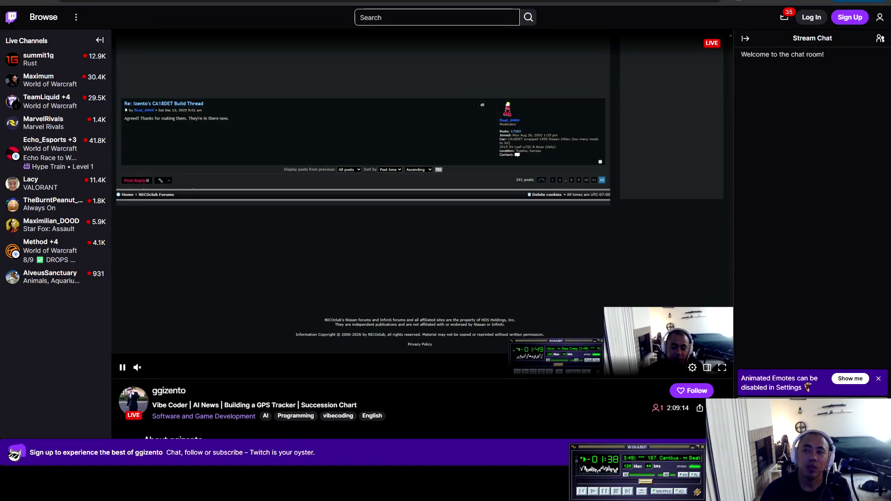
key("ctrl+Tab")
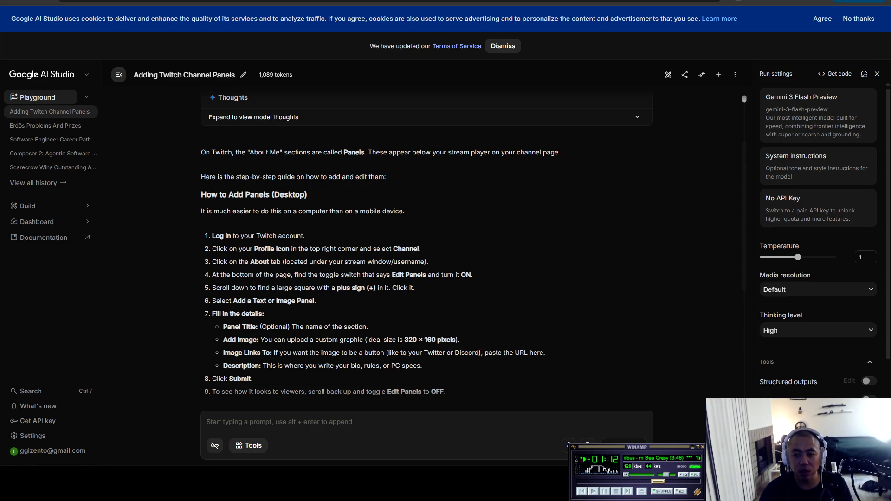
left_click(627, 491)
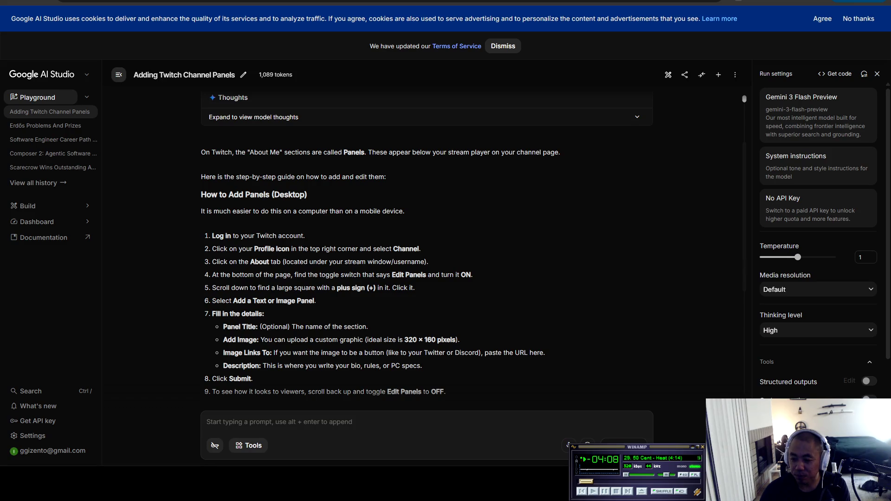
key("b")
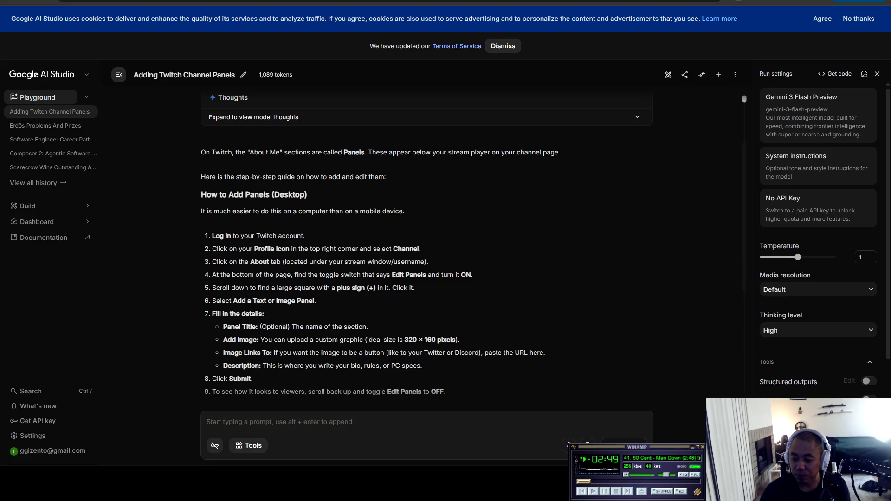
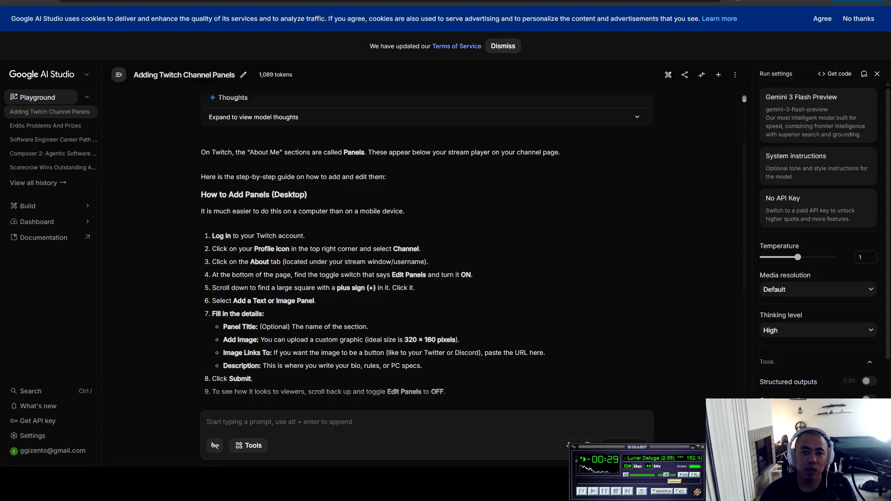
Go to twitch.tv/ in a new tab and load the suggested streamer's channel page
key("ctrl+t")
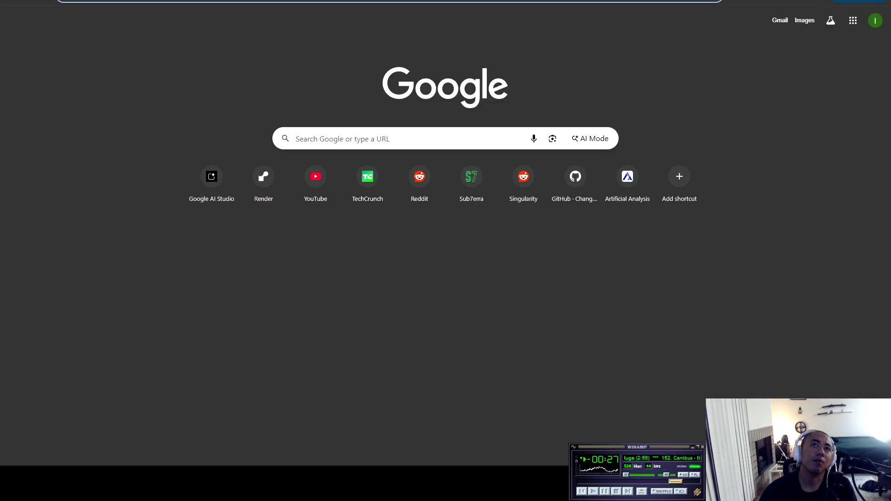
type("twitch.tv/")
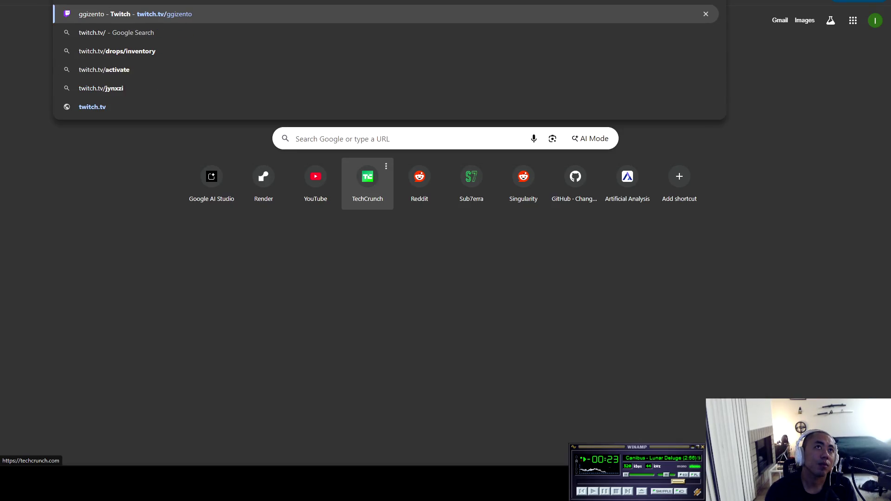
key("Return")
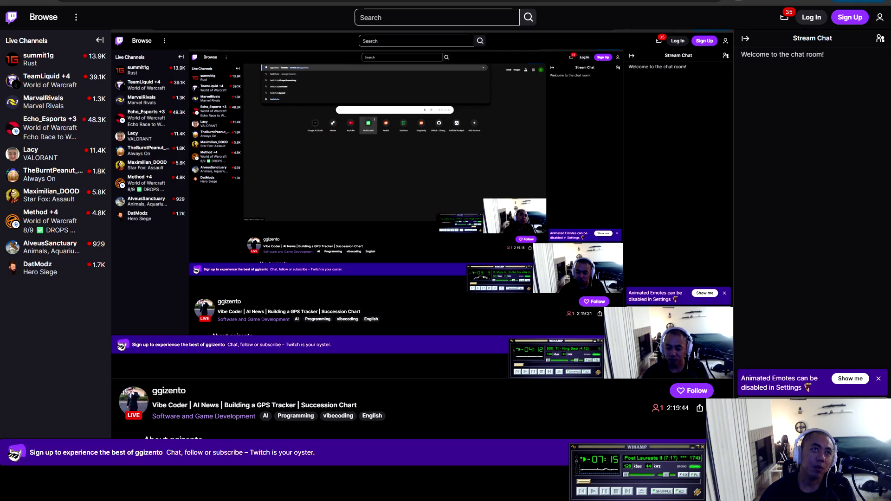
Scroll to the About section and highlight the Past Me and Current Me lists
scroll(408, 232, "down", 3)
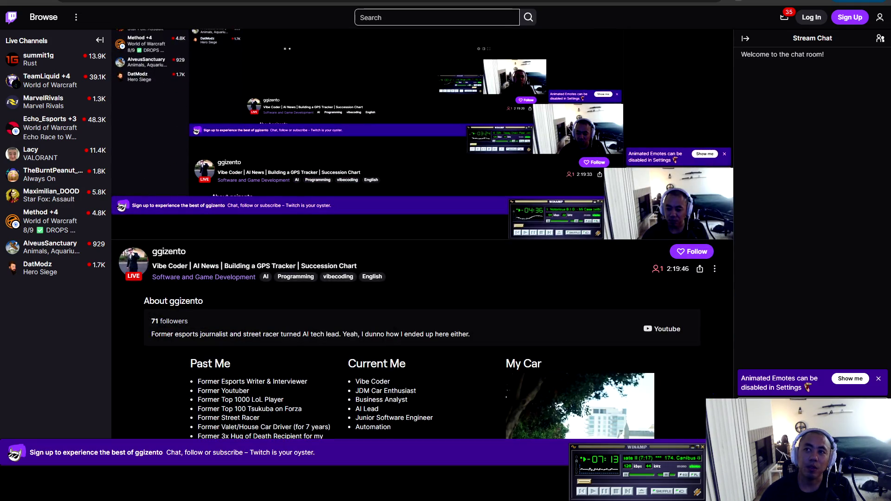
scroll(422, 232, "down", 4)
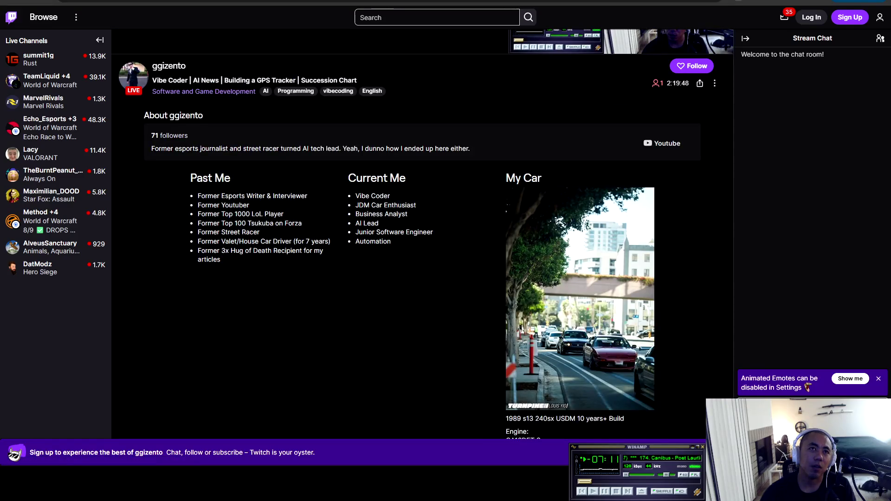
mouse_move(190, 178)
left_mouse_down()
mouse_move(230, 178)
mouse_move(213, 195)
mouse_move(307, 196)
mouse_move(207, 213)
mouse_move(285, 214)
mouse_move(208, 232)
mouse_move(218, 223)
mouse_move(296, 224)
mouse_move(218, 242)
mouse_move(323, 242)
mouse_move(218, 251)
mouse_move(315, 250)
mouse_move(221, 259)
mouse_move(307, 196)
mouse_move(406, 178)
left_mouse_up()
left_click(231, 179)
left_click(406, 179)
mouse_move(232, 178)
left_mouse_down()
mouse_move(367, 178)
mouse_move(398, 205)
mouse_move(370, 195)
mouse_move(406, 204)
mouse_move(373, 214)
mouse_move(390, 214)
mouse_move(363, 231)
mouse_move(433, 232)
mouse_move(363, 242)
mouse_move(392, 242)
left_mouse_up()
left_click(391, 242)
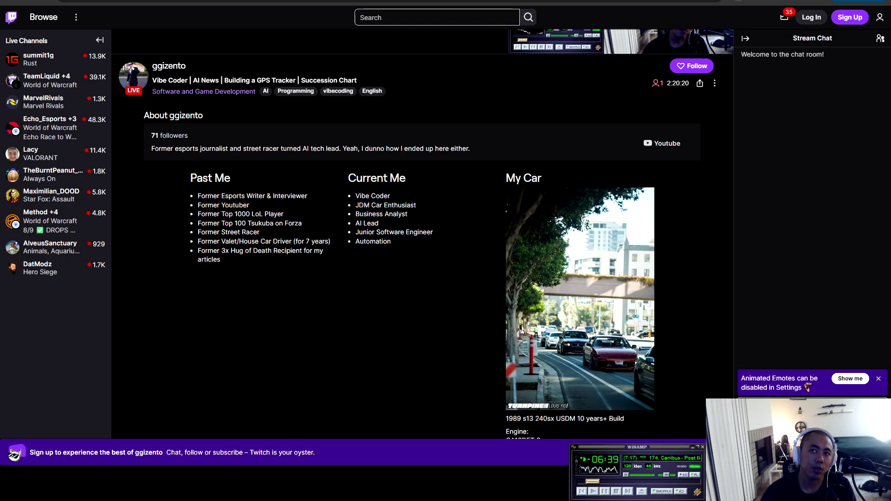
scroll(580, 232, "down", 3)
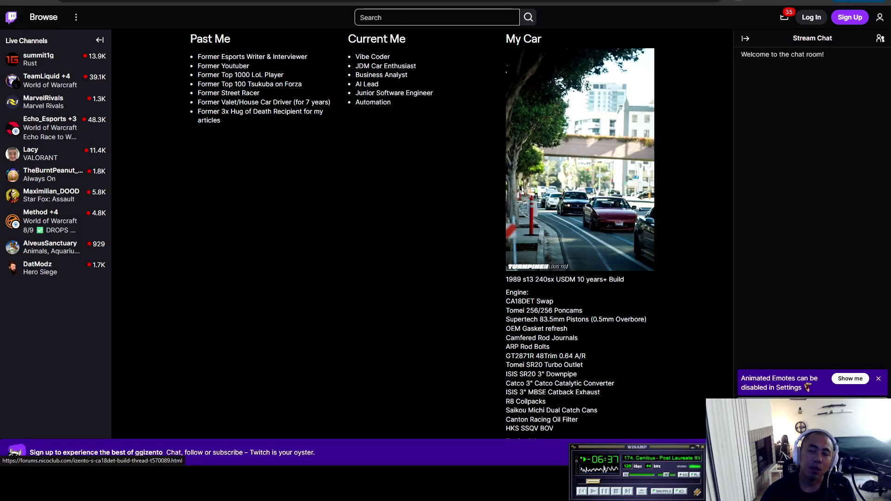
Highlight the My Car panel's 1989 s13 240sx build title and its Engine parts list
scroll(579, 140, "down", 3)
scroll(580, 139, "up", 5)
scroll(579, 140, "down", 3)
scroll(580, 232, "down", 4)
scroll(579, 232, "up", 2)
mouse_move(529, 140)
left_mouse_down()
mouse_move(505, 130)
mouse_move(585, 139)
mouse_move(529, 140)
mouse_move(621, 139)
left_mouse_up()
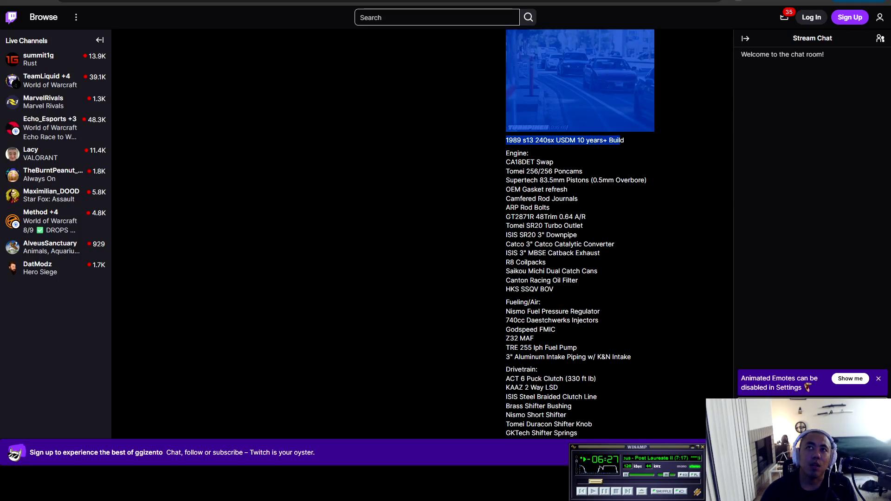
mouse_move(506, 153)
left_mouse_down()
mouse_move(583, 171)
mouse_move(533, 181)
mouse_move(636, 182)
mouse_move(550, 198)
mouse_move(649, 182)
mouse_move(561, 189)
mouse_move(570, 180)
mouse_move(578, 198)
mouse_move(511, 216)
mouse_move(582, 216)
mouse_move(575, 226)
mouse_move(506, 226)
mouse_move(583, 226)
mouse_move(508, 235)
mouse_move(570, 234)
mouse_move(526, 244)
mouse_move(570, 244)
mouse_move(580, 234)
mouse_move(613, 244)
mouse_move(518, 253)
mouse_move(600, 253)
mouse_move(511, 271)
mouse_move(598, 271)
mouse_move(504, 272)
mouse_move(577, 281)
mouse_move(515, 288)
mouse_move(550, 289)
mouse_move(541, 302)
left_mouse_up()
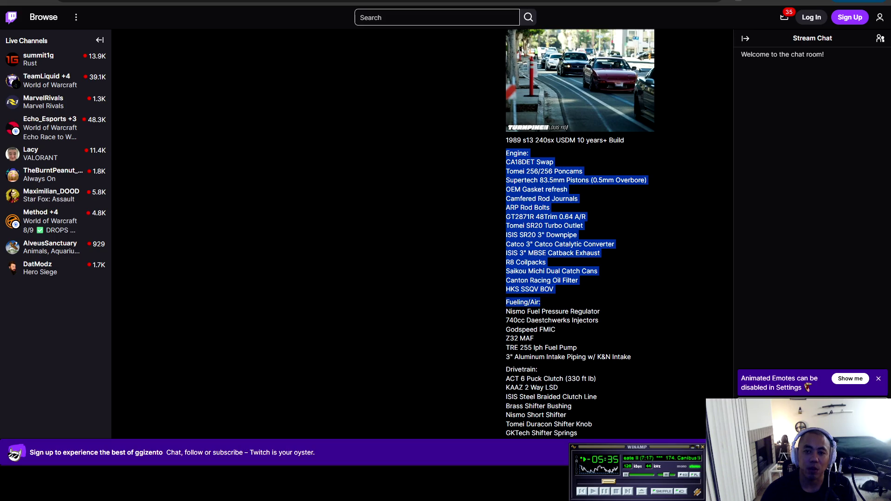
key("alt+Tab")
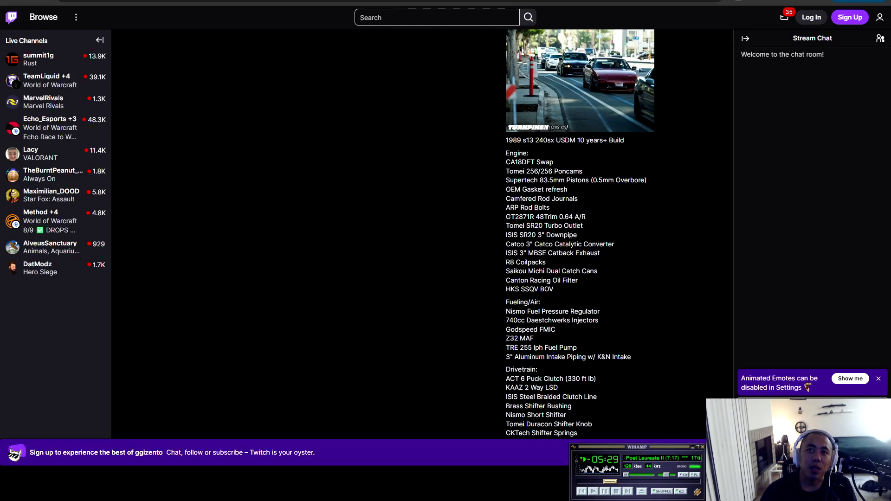
triple_click(522, 302)
right_click(550, 298)
left_click(574, 307)
left_click_drag(540, 302, 510, 30)
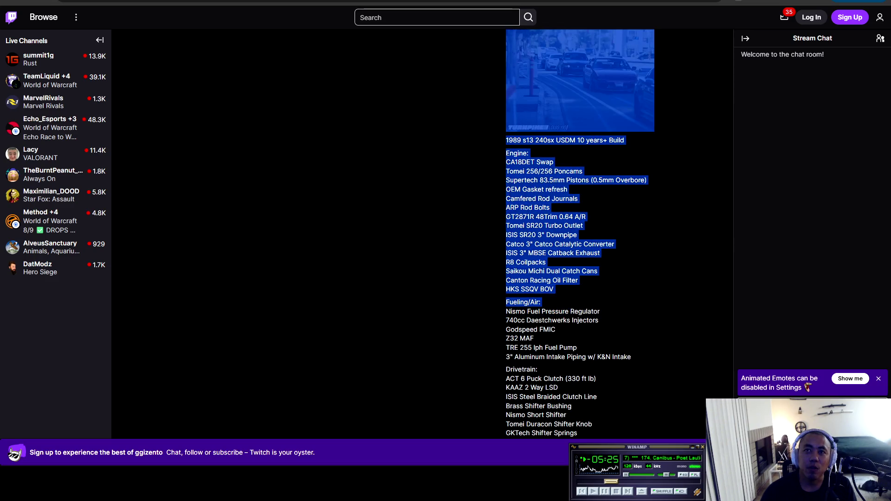
mouse_move(509, 302)
left_mouse_down()
mouse_move(599, 320)
mouse_move(555, 331)
left_mouse_up()
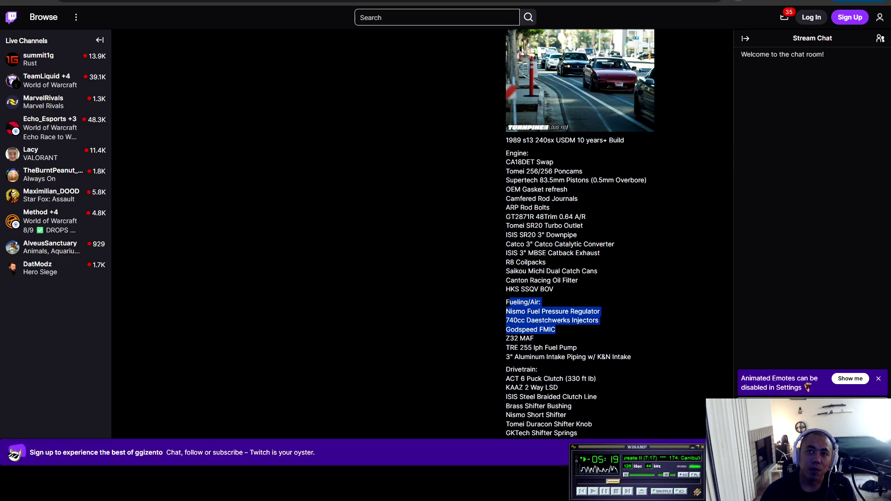
left_click_drag(555, 329, 533, 339)
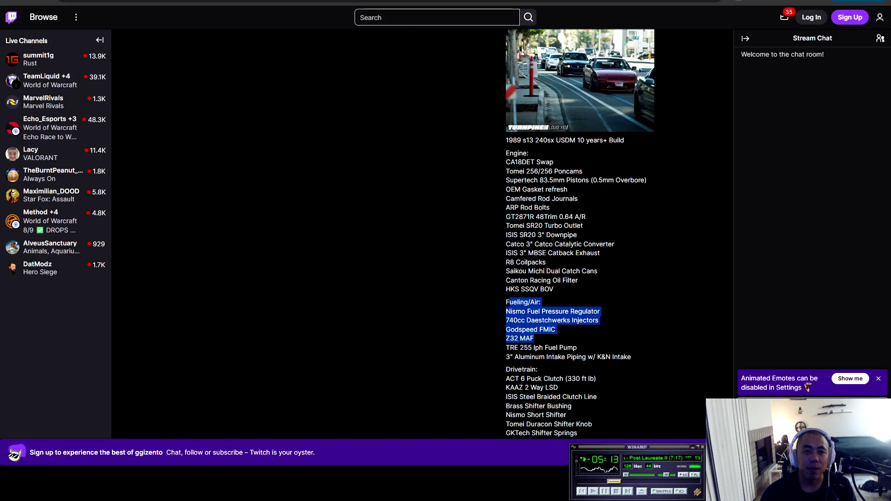
key("alt+Tab")
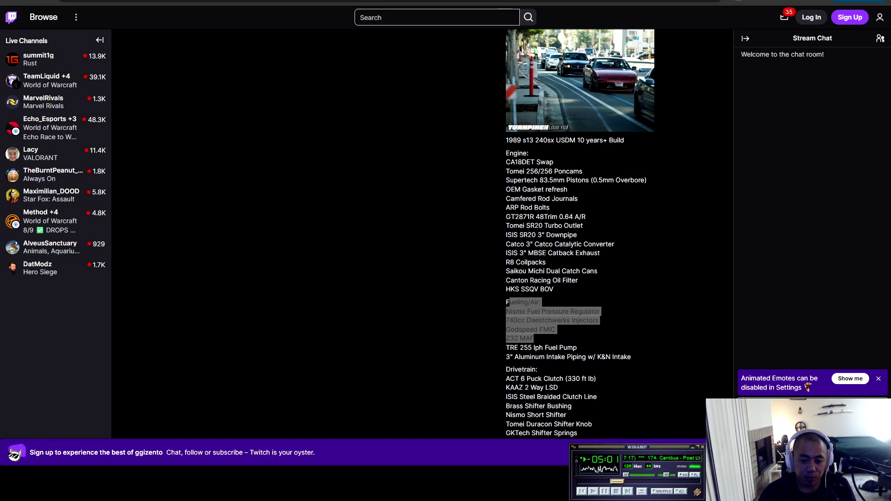
left_click(509, 302)
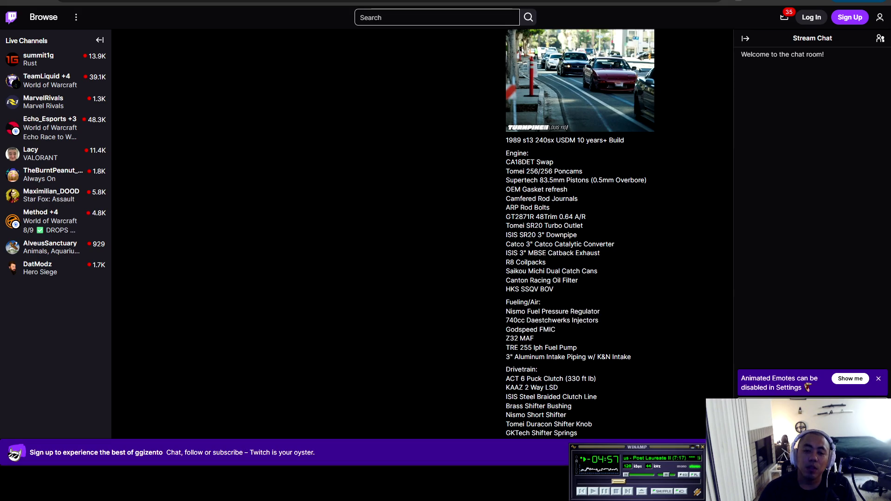
mouse_move(507, 30)
left_mouse_down()
mouse_move(598, 331)
mouse_move(534, 341)
left_mouse_up()
left_click(534, 341)
mouse_move(507, 30)
left_mouse_down()
mouse_move(528, 347)
mouse_move(577, 348)
mouse_move(523, 347)
mouse_move(576, 357)
mouse_move(537, 370)
mouse_move(631, 358)
left_mouse_up()
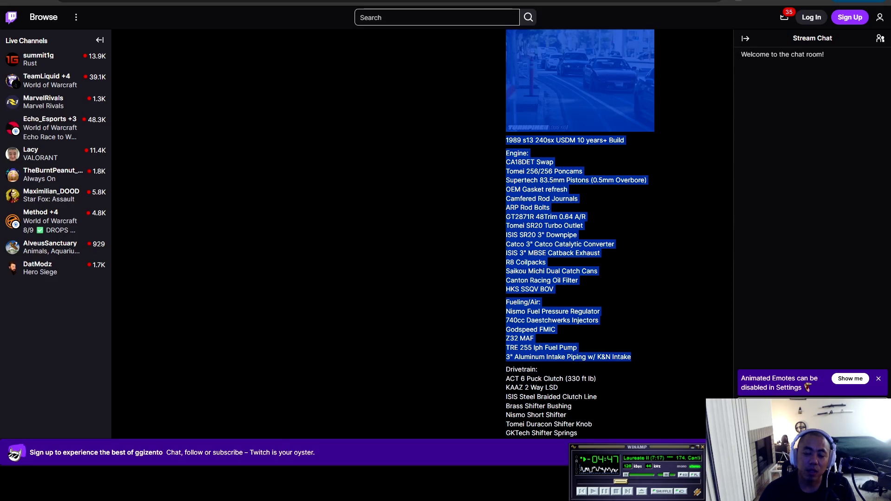
key("alt+Tab")
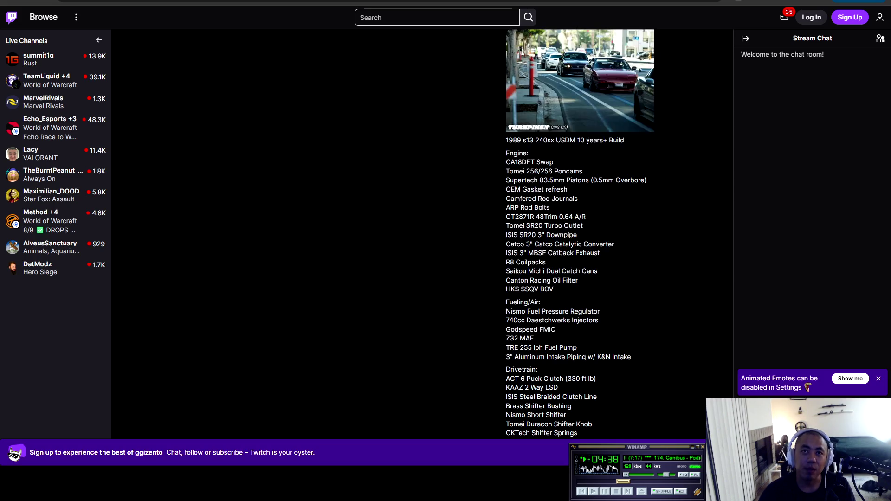
key("F5")
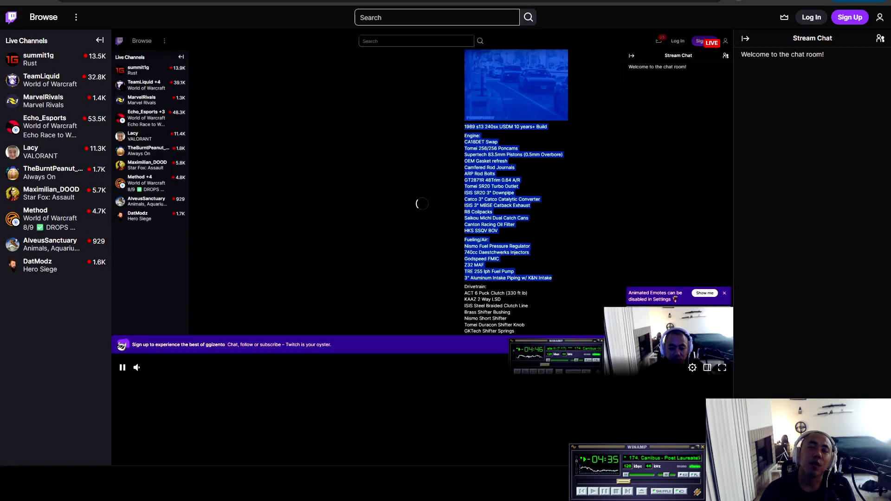
Select the build lines from R32 MAF through Drivetrain down to the ACT 6 Puck Clutch
scroll(423, 231, "down", 12)
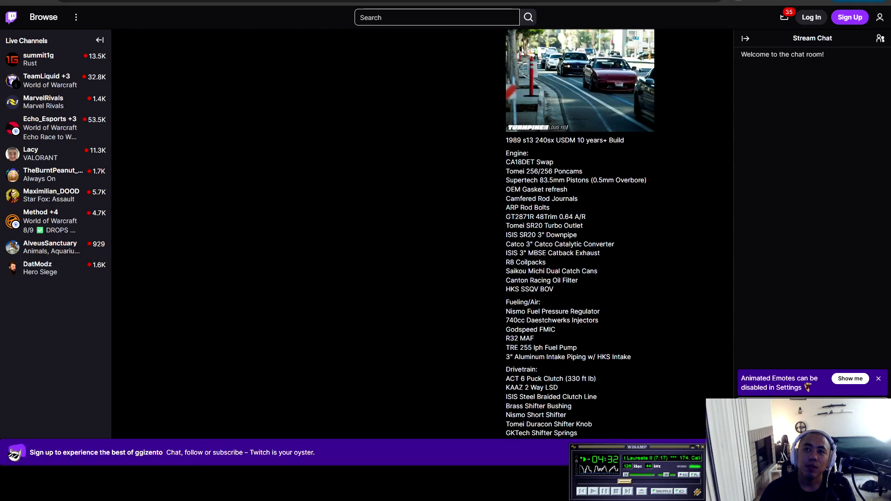
triple_click(520, 338)
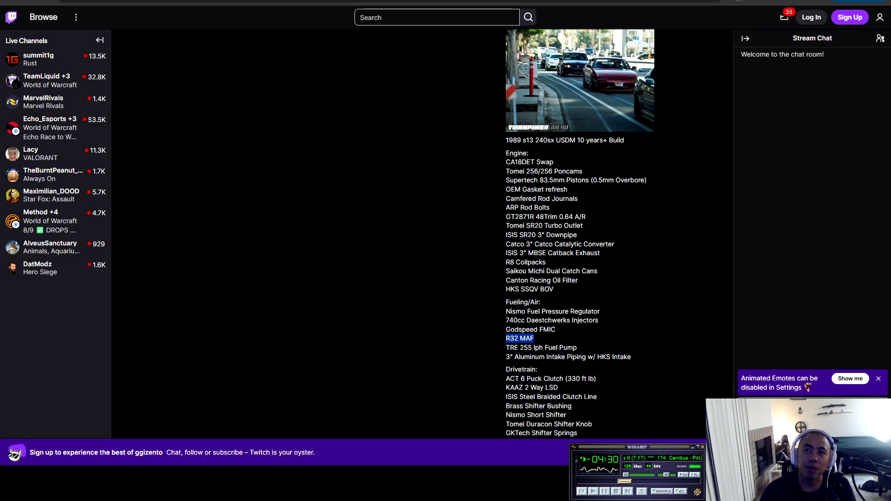
key("shift+Down")
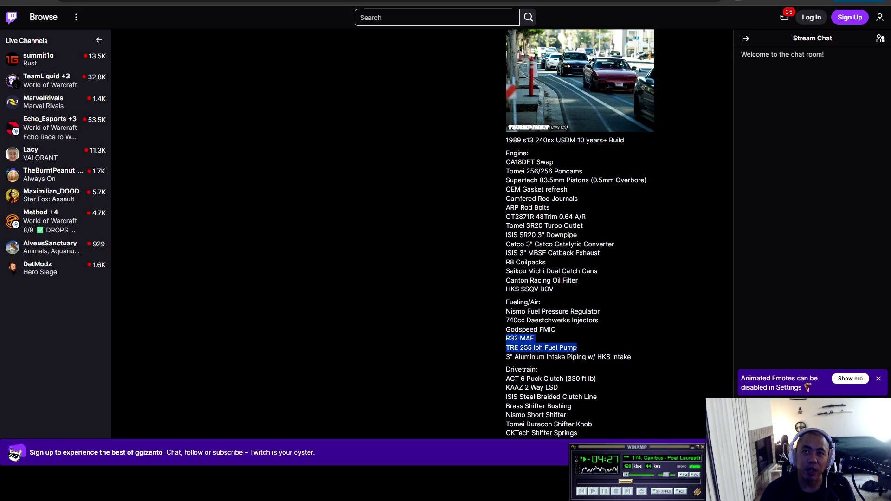
key("shift+Down")
key("shift+Down")
key("shift+Up")
key("shift+Down")
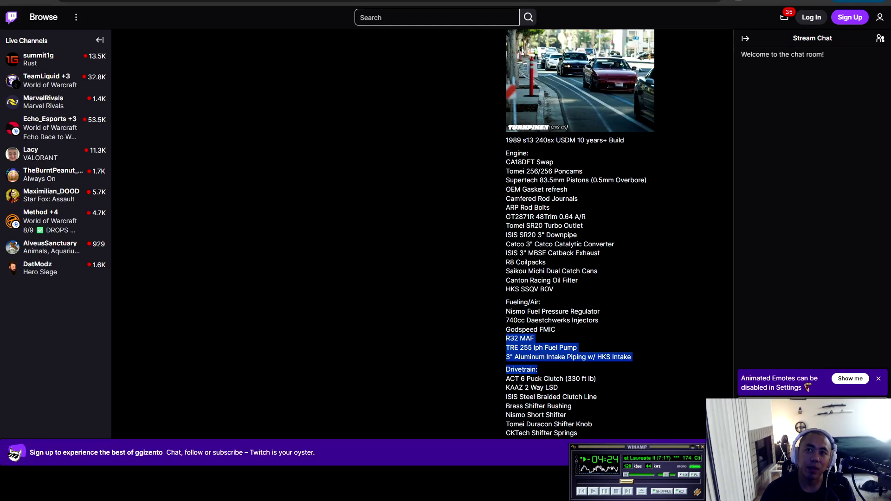
key("shift+Down")
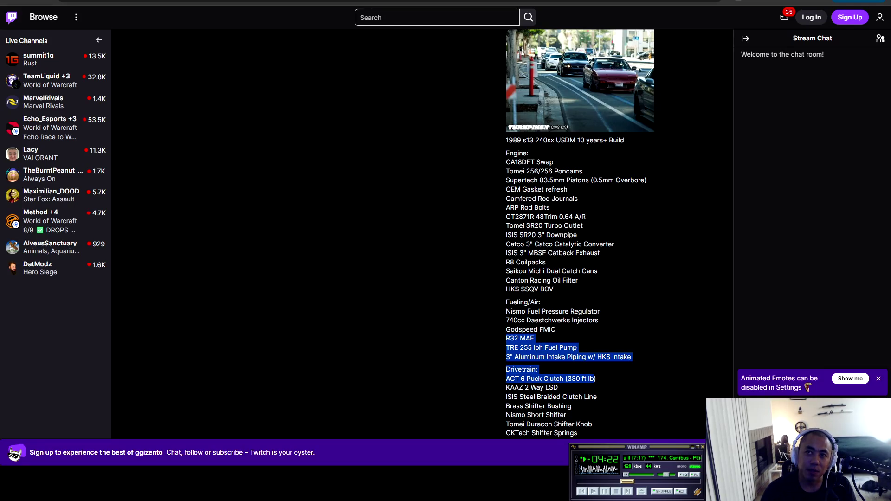
key("shift+Up")
key("shift+Down")
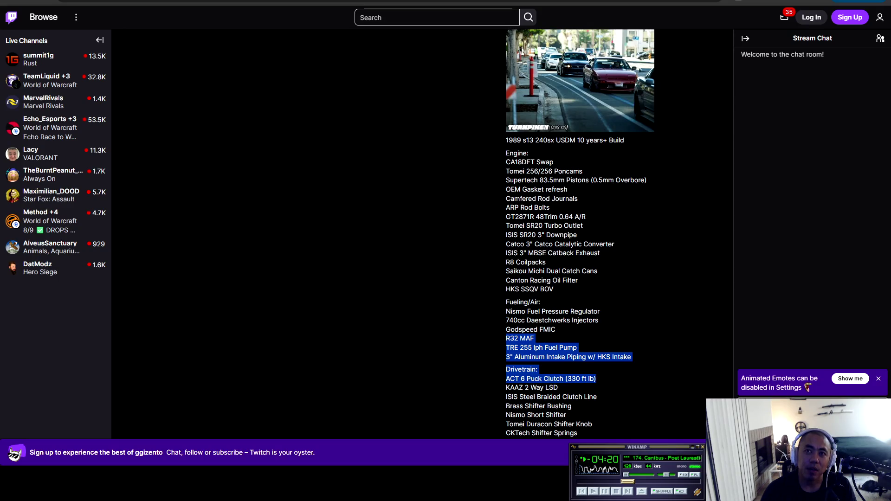
scroll(580, 232, "down", 2)
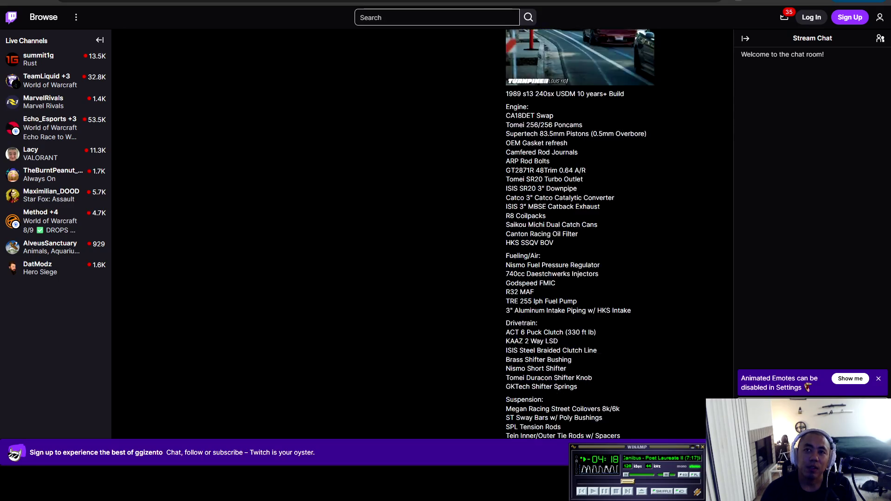
Highlight the build list from the photo to the clutch line, then the Suspension parts list
mouse_move(505, 31)
left_mouse_down()
mouse_move(631, 264)
mouse_move(540, 286)
mouse_move(595, 287)
mouse_move(537, 295)
mouse_move(560, 295)
mouse_move(527, 305)
mouse_move(529, 313)
mouse_move(597, 305)
mouse_move(522, 314)
mouse_move(598, 304)
mouse_move(534, 331)
mouse_move(566, 323)
mouse_move(514, 332)
mouse_move(574, 331)
mouse_move(541, 331)
mouse_move(518, 353)
mouse_move(578, 340)
left_mouse_up()
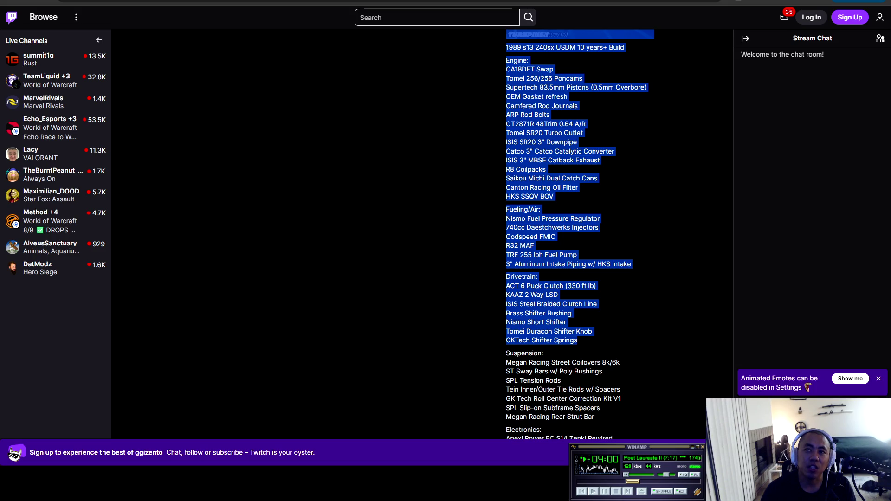
left_click(577, 341)
scroll(568, 232, "down", 3)
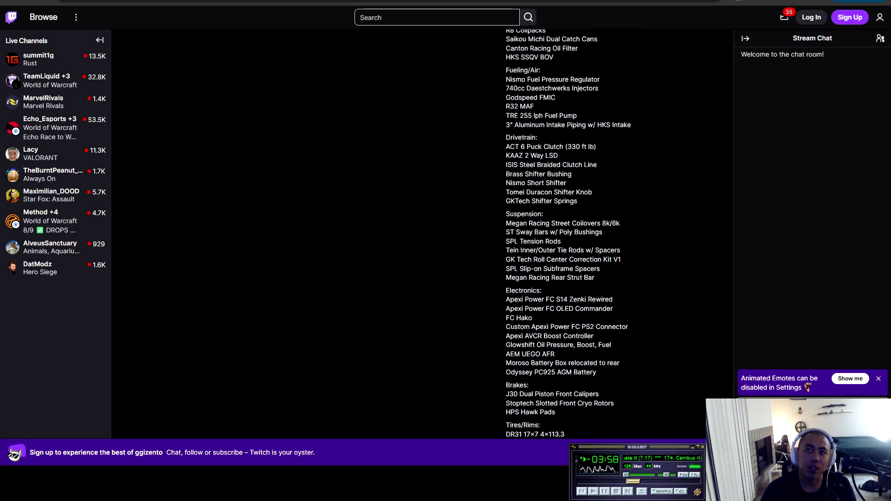
mouse_move(510, 223)
left_mouse_down()
mouse_move(556, 232)
mouse_move(612, 224)
mouse_move(602, 231)
mouse_move(525, 232)
mouse_move(561, 241)
left_mouse_up()
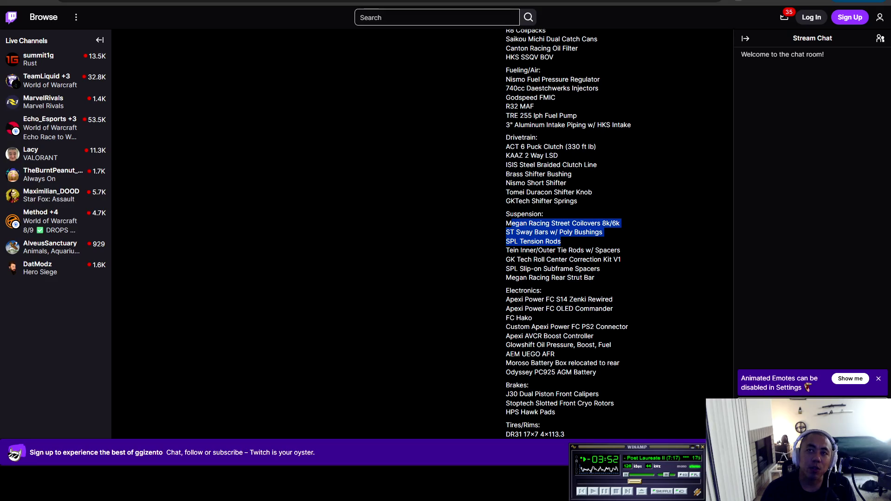
mouse_move(561, 241)
left_mouse_down()
mouse_move(543, 250)
mouse_move(620, 250)
mouse_move(525, 250)
mouse_move(528, 260)
mouse_move(621, 259)
mouse_move(519, 259)
mouse_move(519, 269)
mouse_move(600, 268)
mouse_move(572, 277)
mouse_move(505, 267)
mouse_move(595, 278)
mouse_move(518, 300)
mouse_move(610, 299)
mouse_move(517, 308)
mouse_move(612, 308)
mouse_move(510, 318)
mouse_move(531, 319)
mouse_move(517, 326)
mouse_move(627, 327)
mouse_move(542, 336)
left_mouse_up()
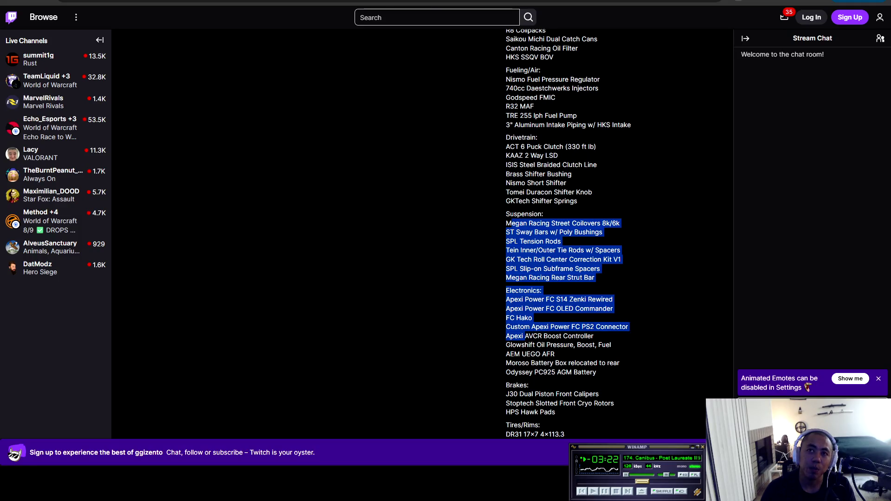